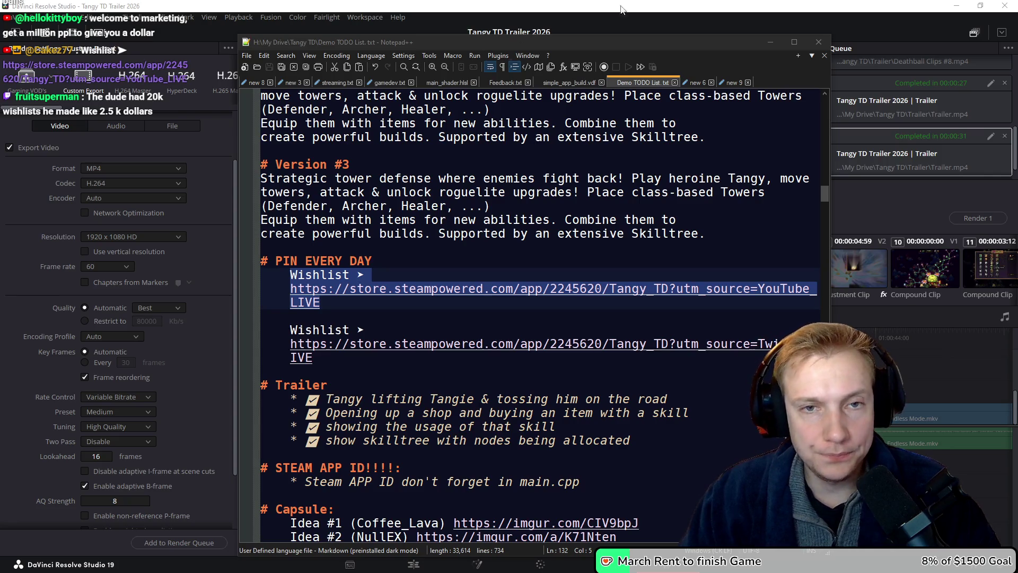
- Play the rendered Trailer.mp4 from the Trailer folder in VLC, full screen
key("alt+Tab")
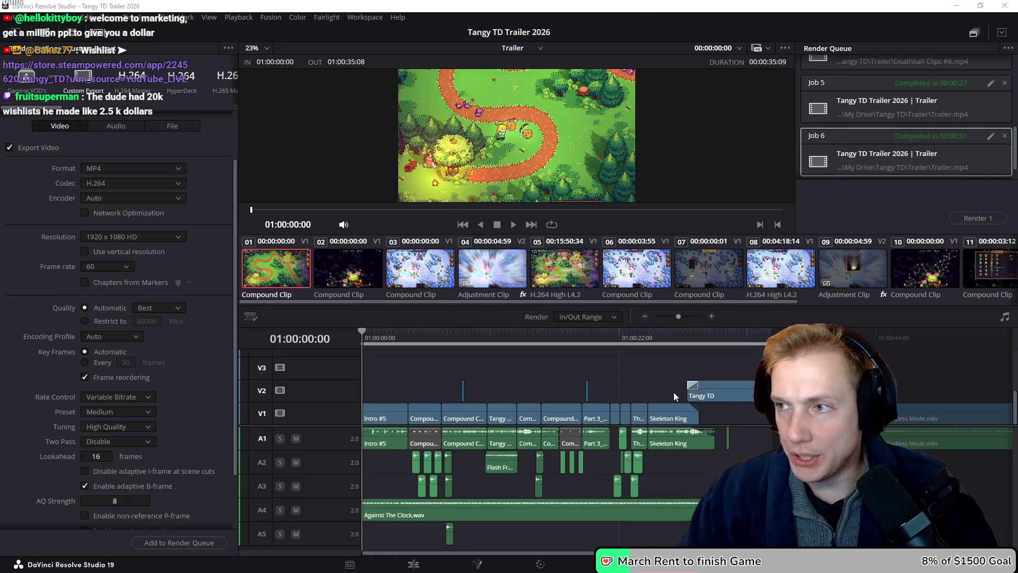
key("alt+Tab")
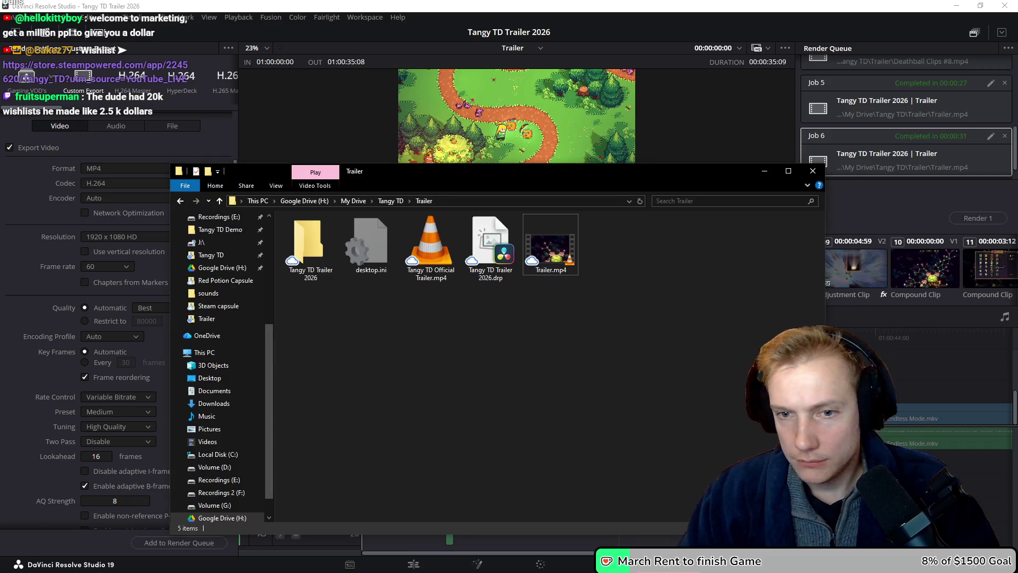
double_click(552, 248)
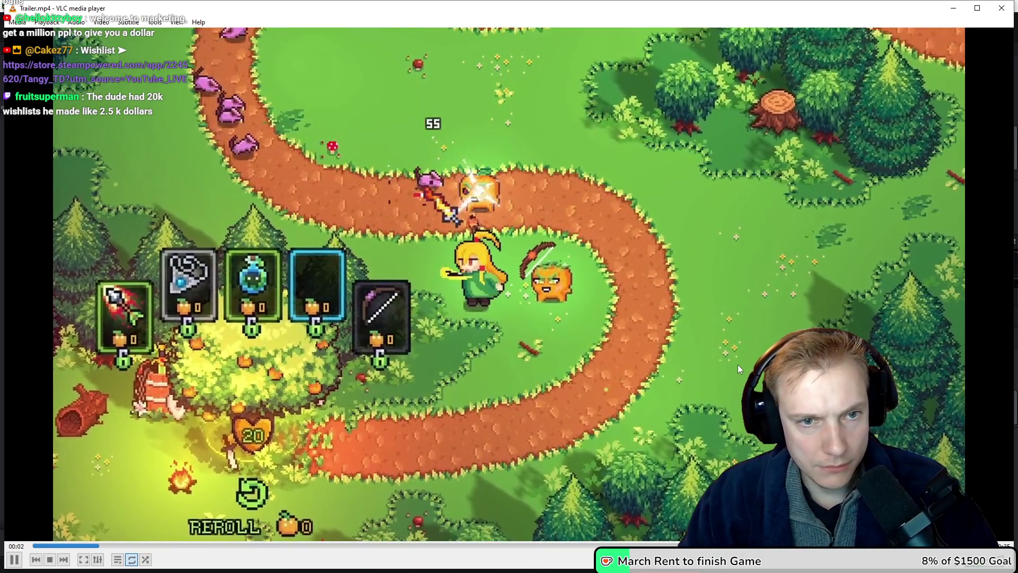
double_click(737, 364)
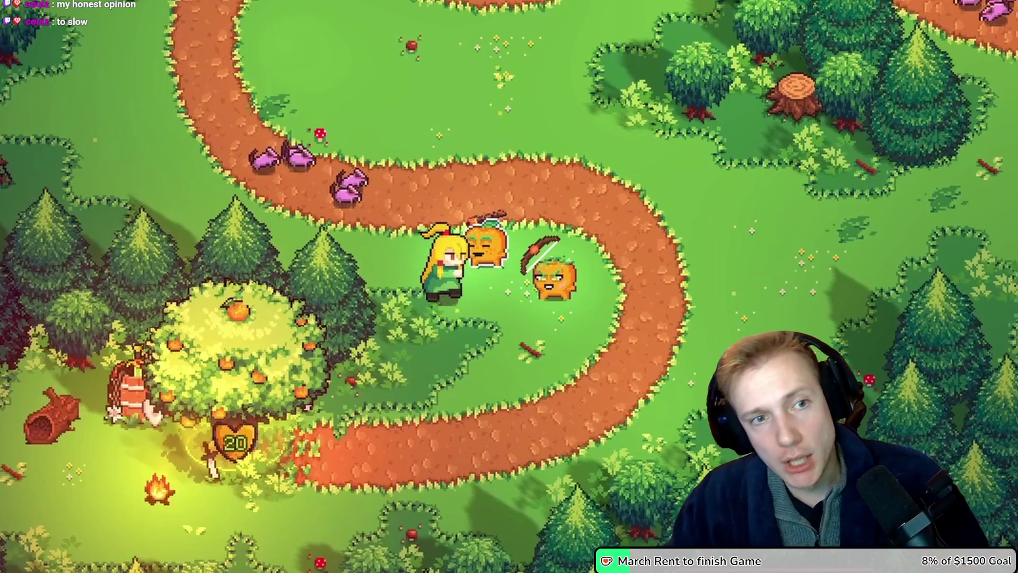
- Leave full-screen playback once the trailer has played through
key("Escape")
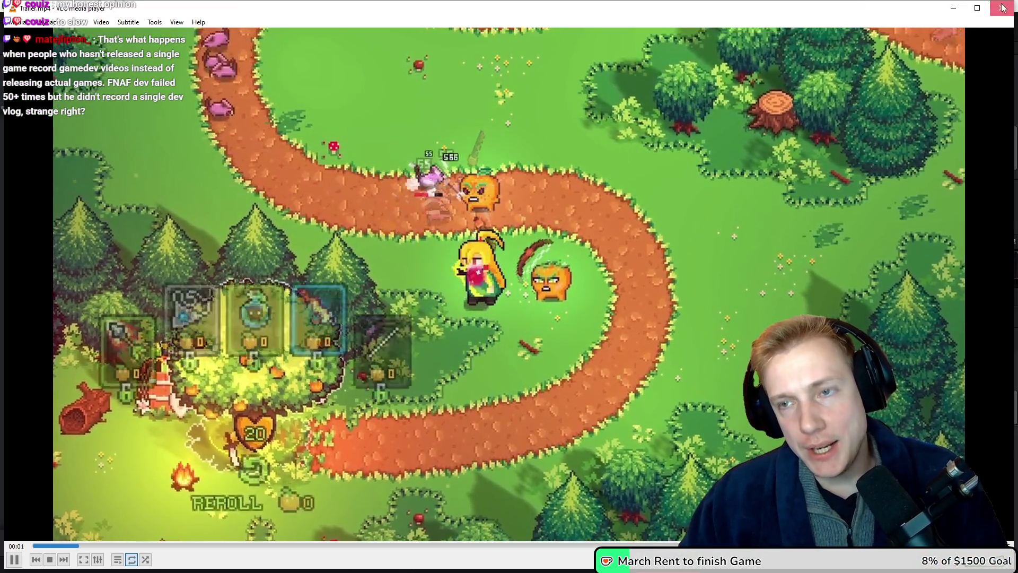
- Close VLC and check Trailer.mp4's Details: 2560×1440 resolution at 60 fps
left_click(1002, 7)
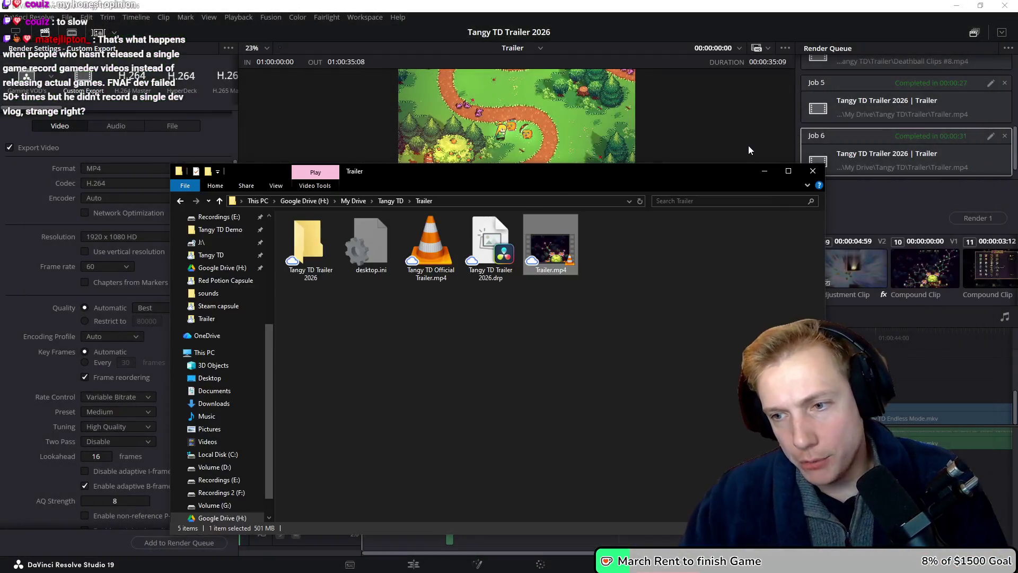
left_click(623, 316)
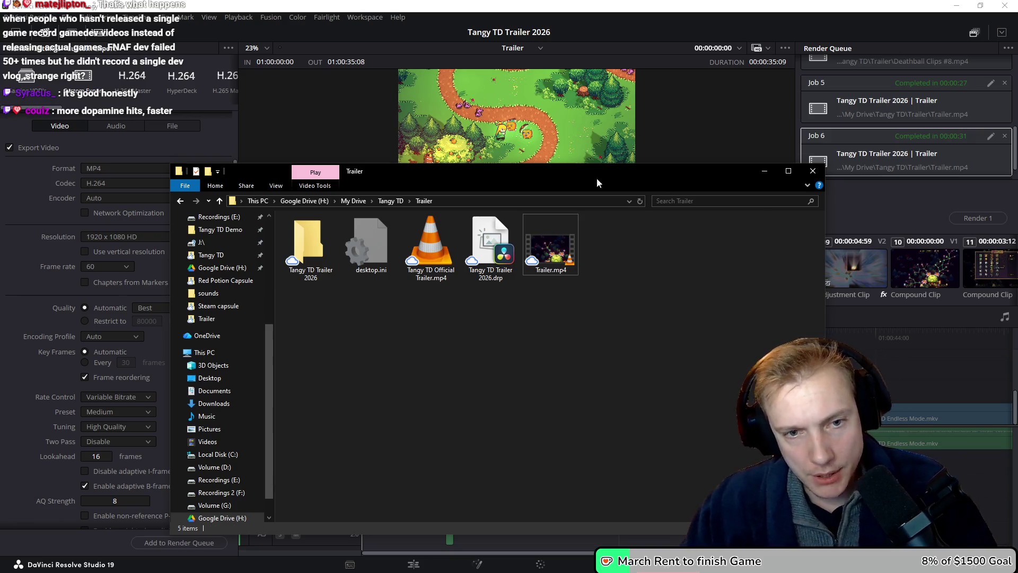
right_click(551, 248)
left_click(584, 493)
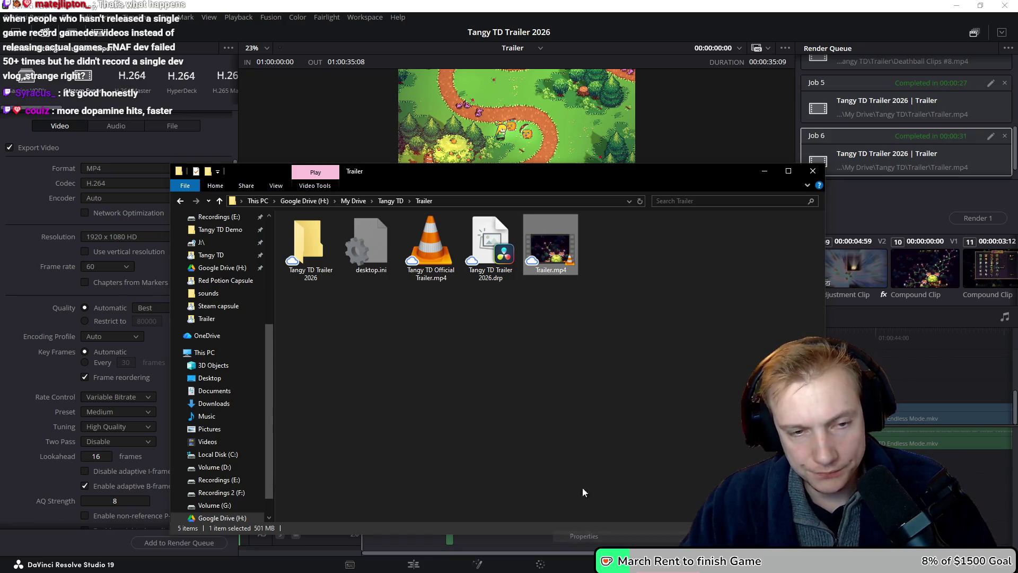
left_click(599, 275)
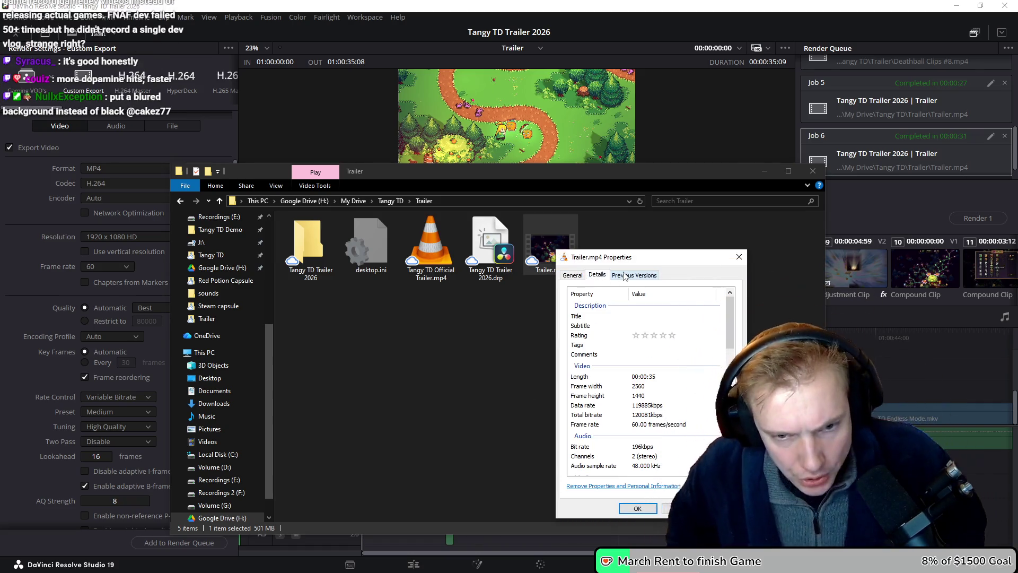
left_click(739, 257)
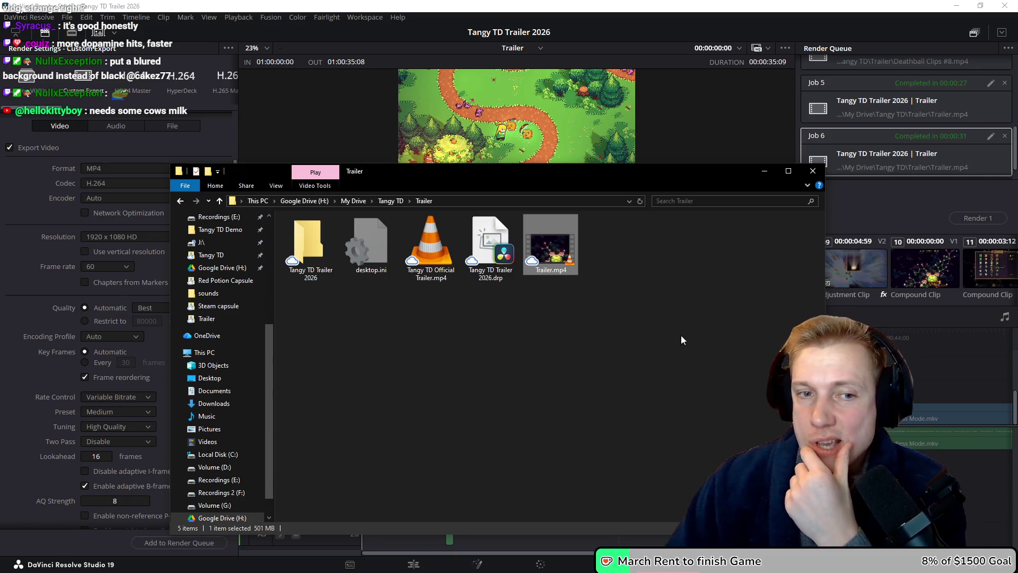
- Reselect Trailer.mp4 in the folder, then switch to Photopea
left_click(639, 298)
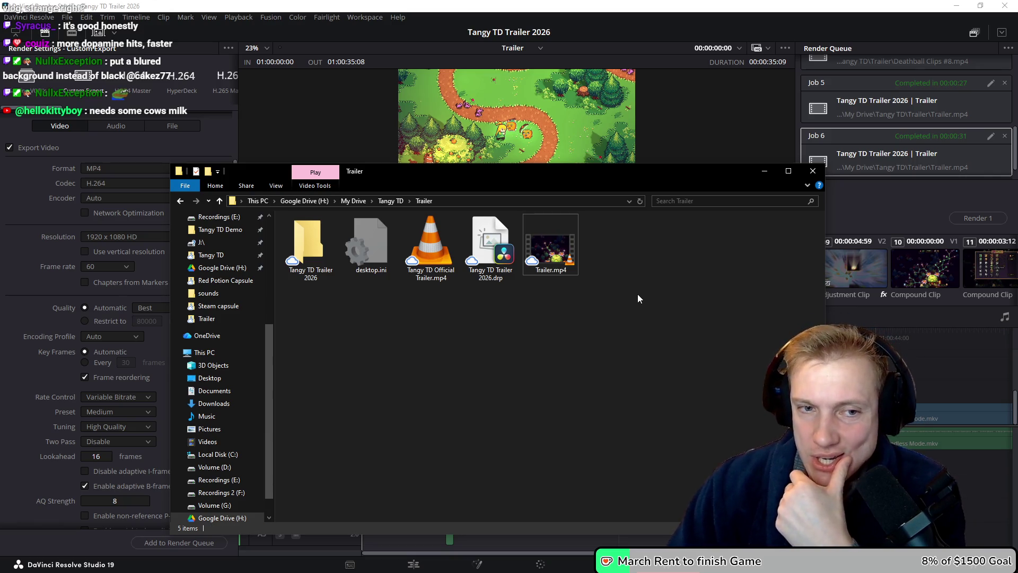
mouse_move(607, 321)
left_mouse_down()
mouse_move(548, 230)
mouse_move(570, 249)
mouse_move(539, 241)
mouse_move(546, 250)
left_mouse_up()
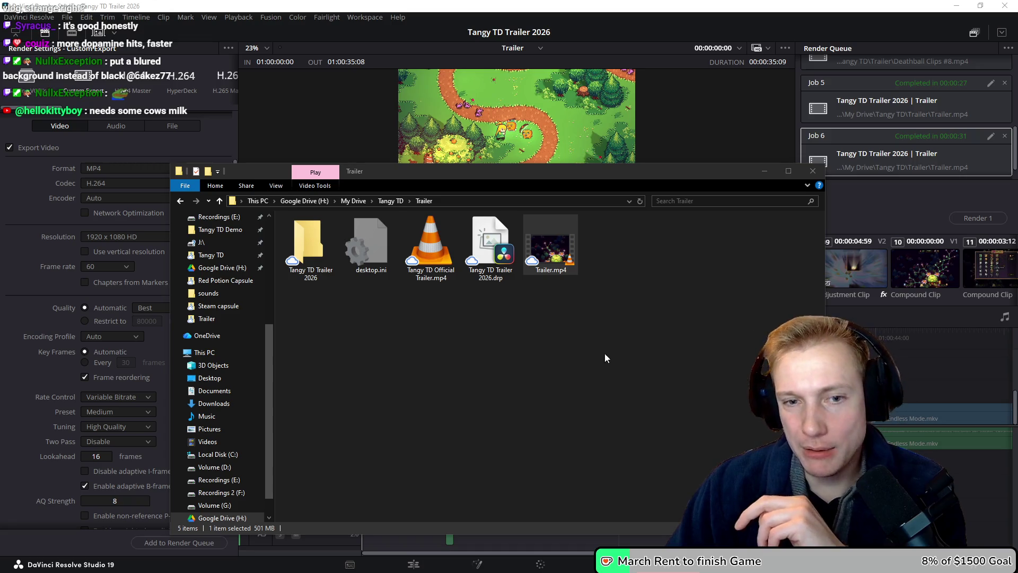
left_click(621, 378)
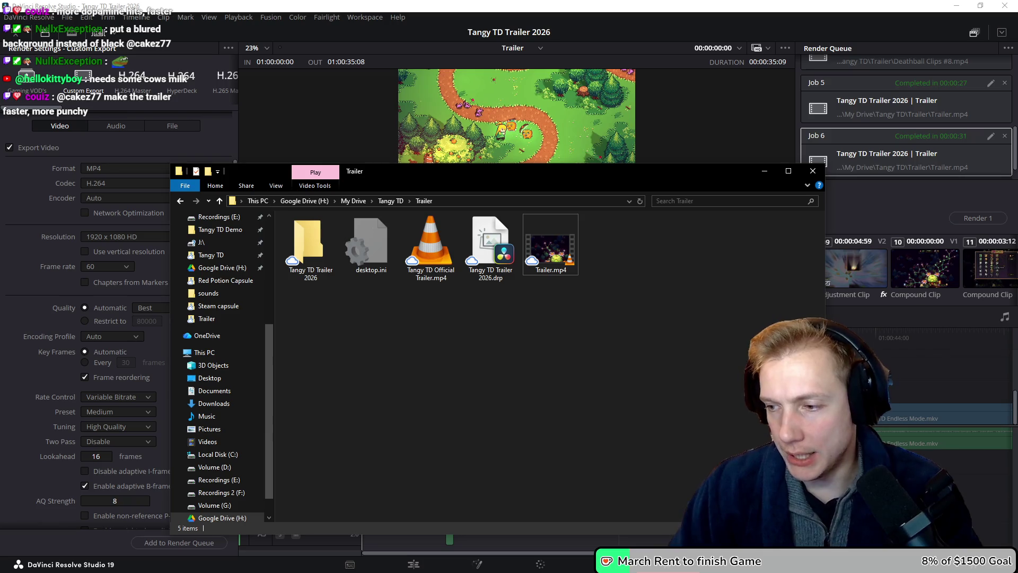
key("alt+Tab")
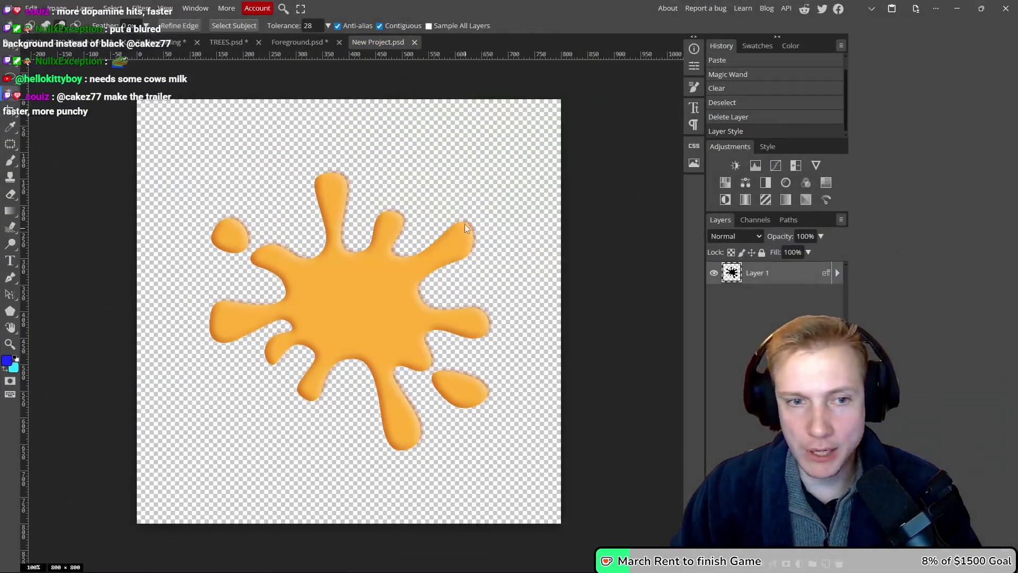
- Go past Foreground and TREES to the Tangy TD key art, pan it, then return to Explorer
left_click(290, 43)
left_click(229, 41)
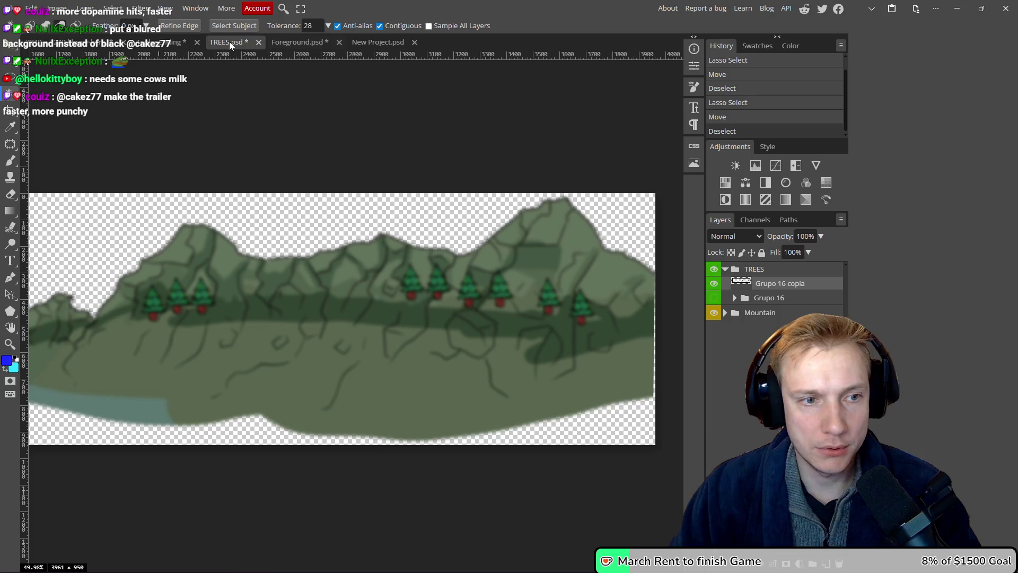
left_click(169, 40)
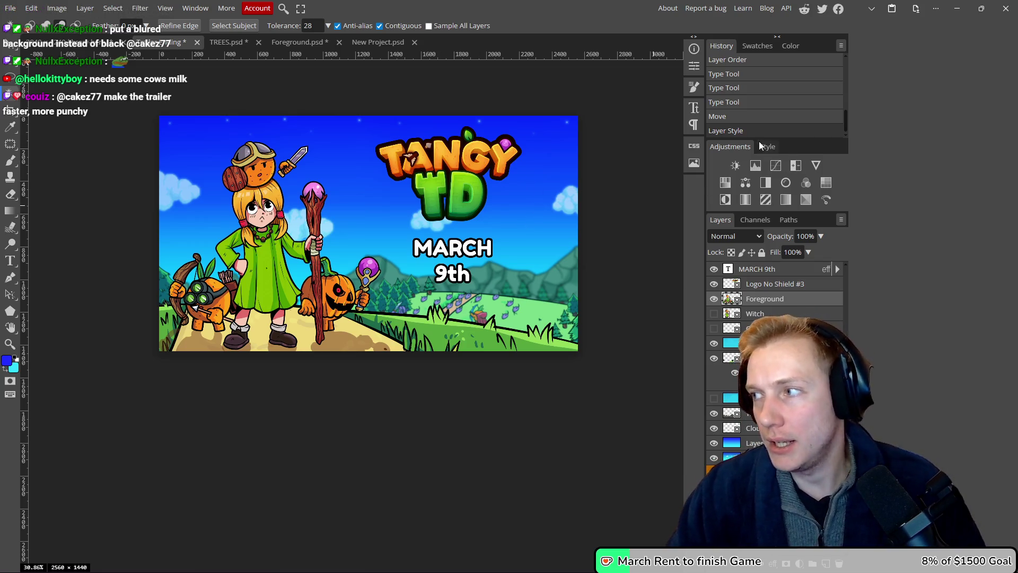
left_click_drag(524, 169, 512, 192)
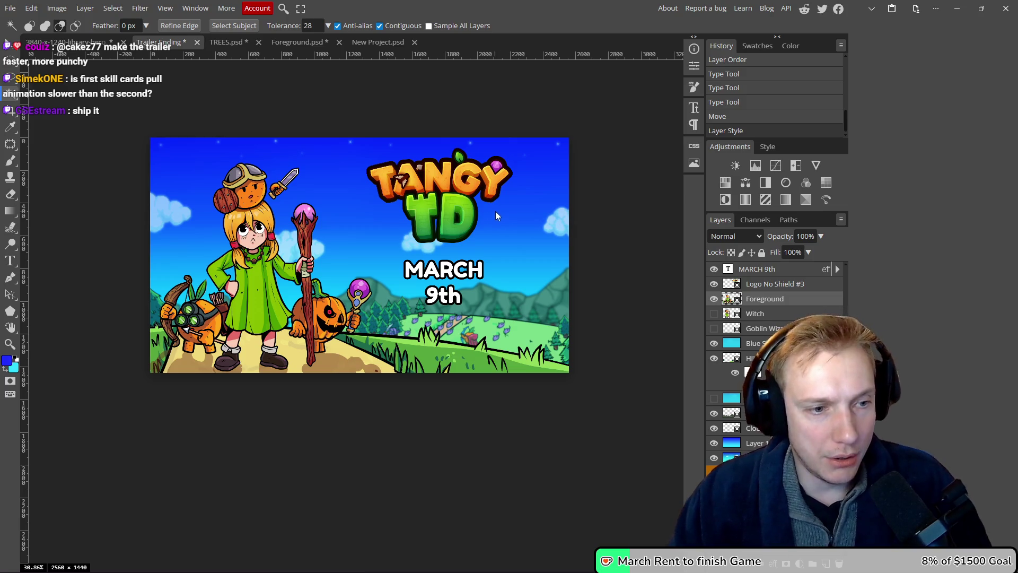
left_click_drag(504, 284, 523, 257)
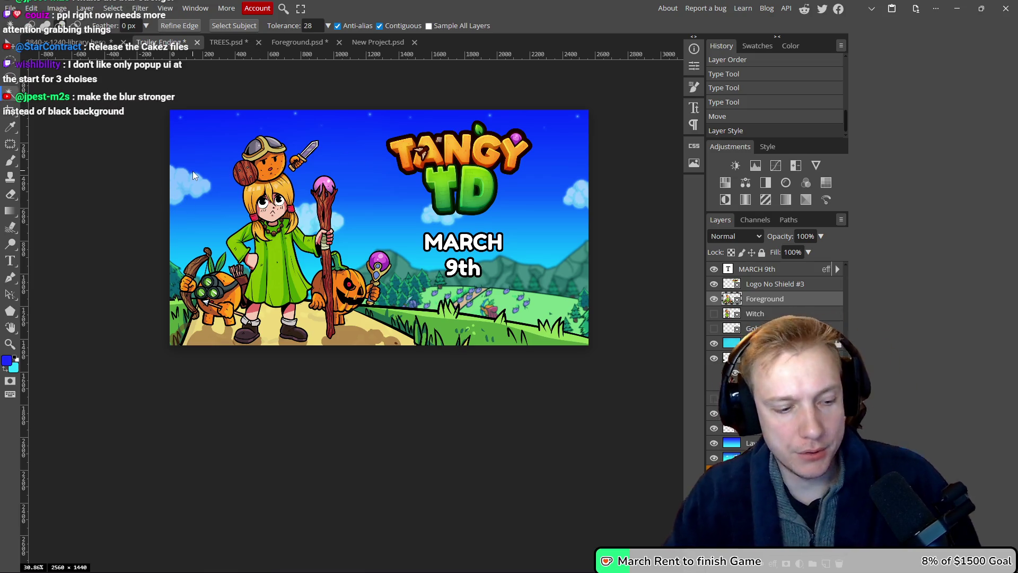
key("alt+Tab")
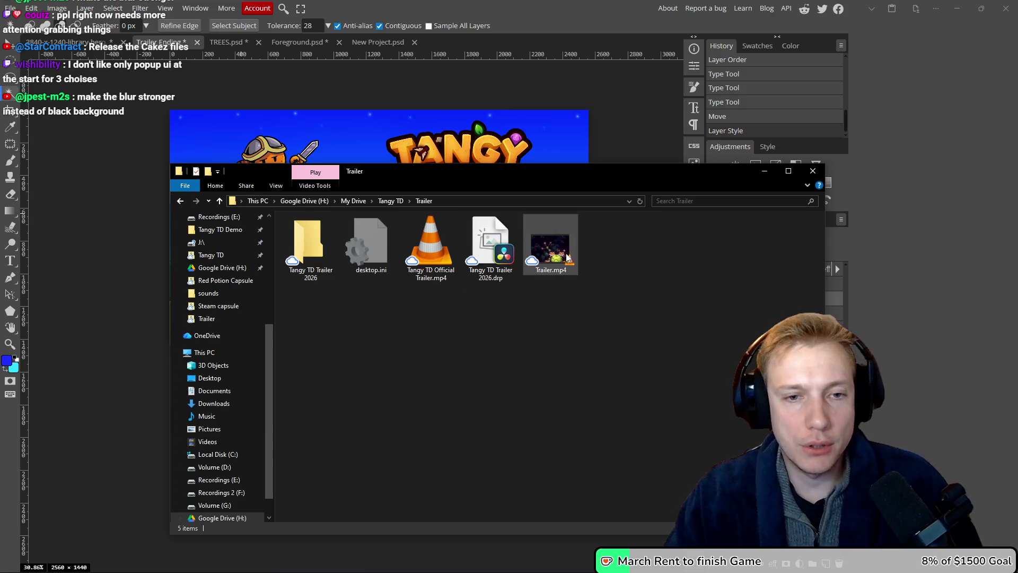
- Close Photopea from the 3840x1240 document, leaving without saving
key("alt+Tab")
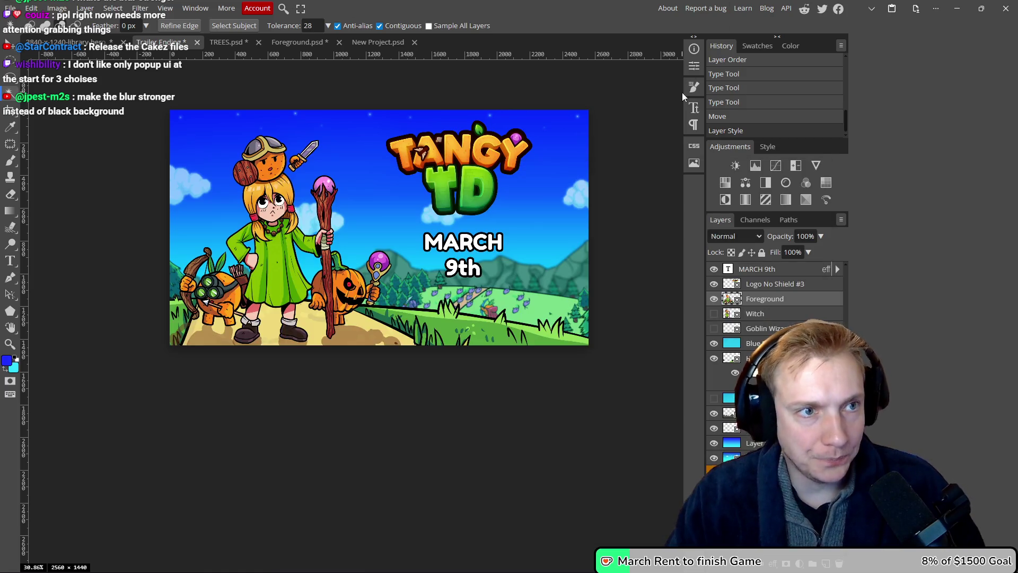
left_click(67, 42)
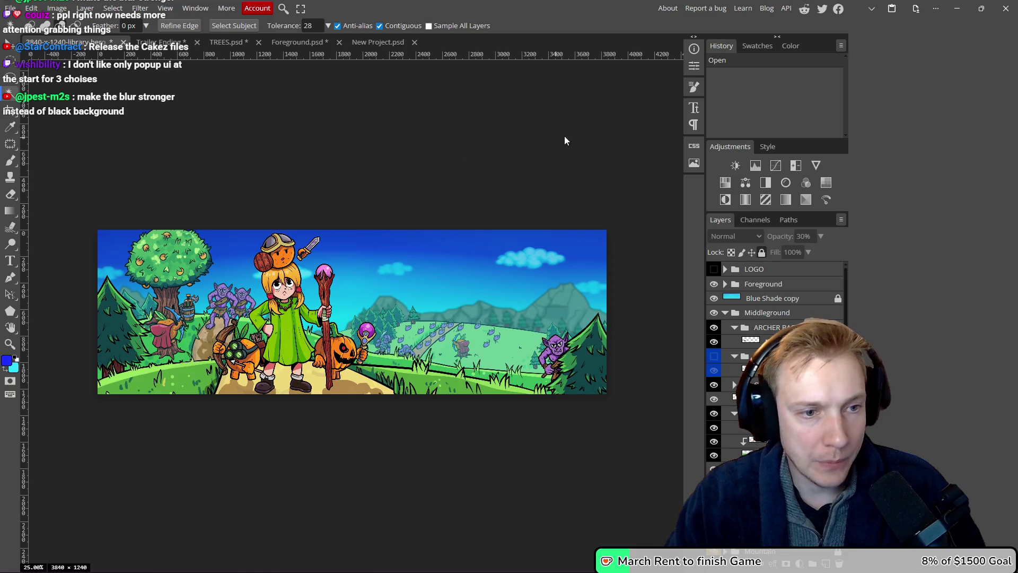
left_click(1011, 8)
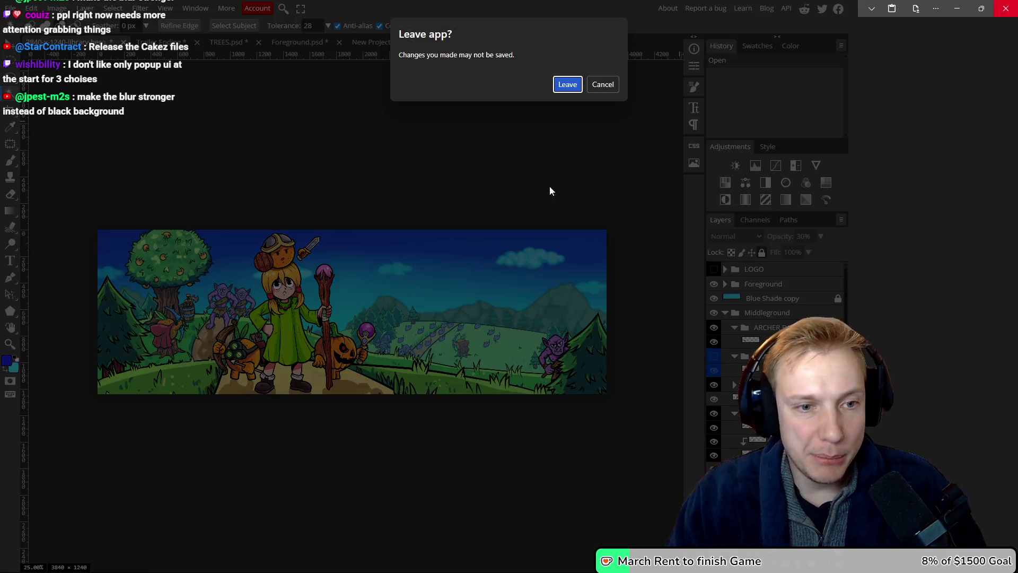
left_click(571, 86)
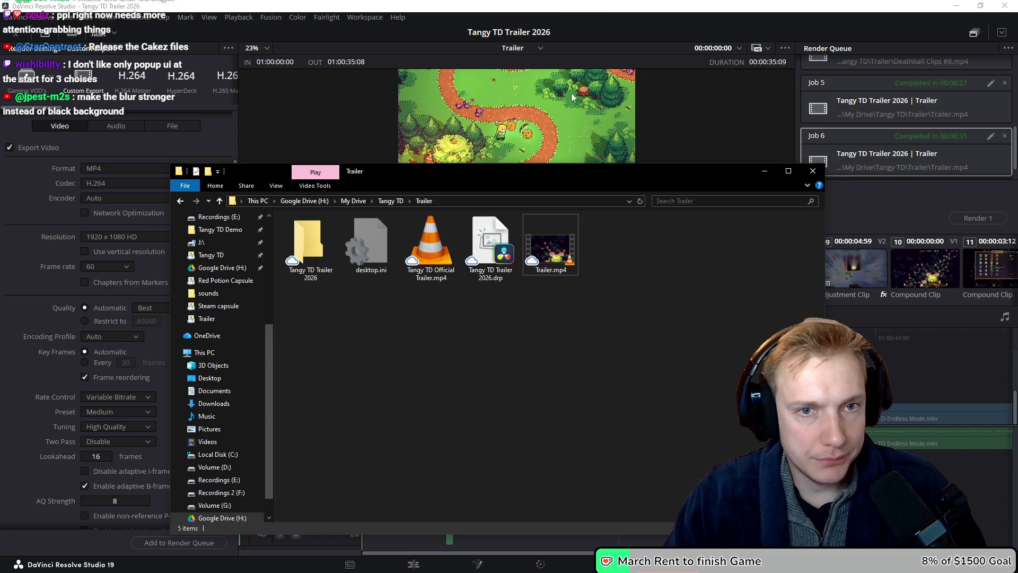
- Close DaVinci Resolve and select Trailer.mp4 in the Trailer folder
left_click(598, 4)
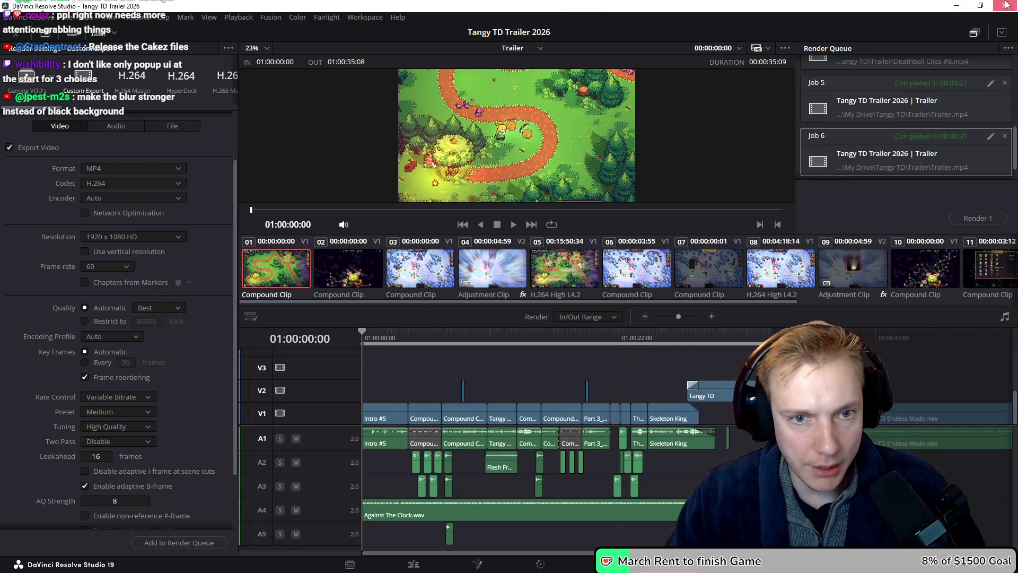
left_click(1006, 5)
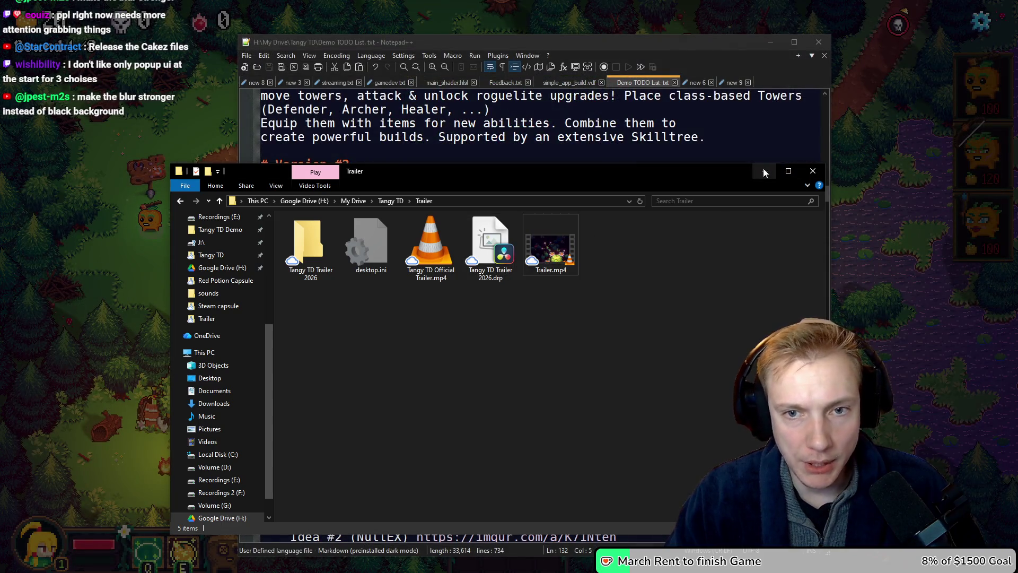
left_click_drag(619, 267, 552, 227)
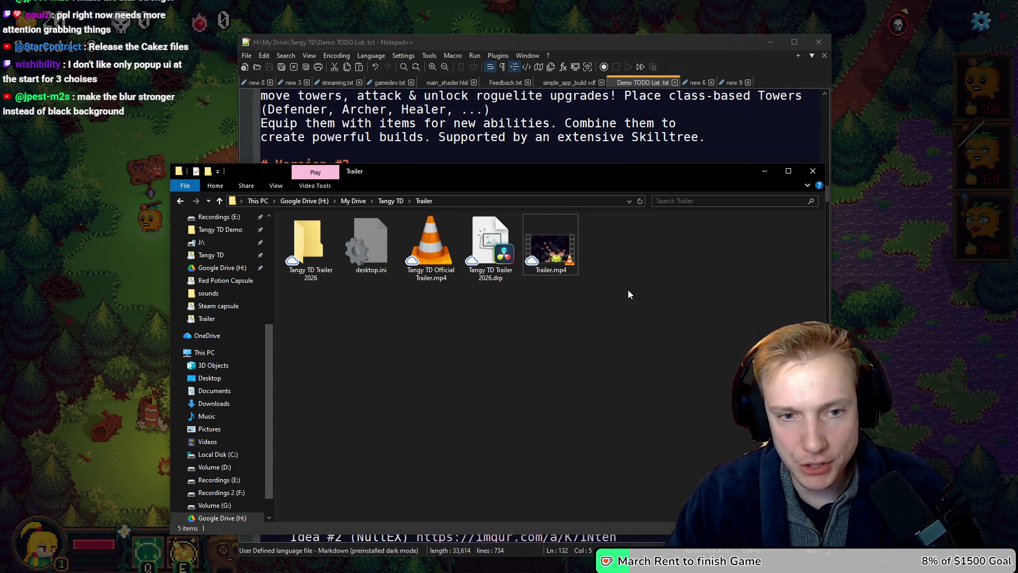
left_click_drag(591, 270, 552, 240)
scroll(225, 328, "up", 1)
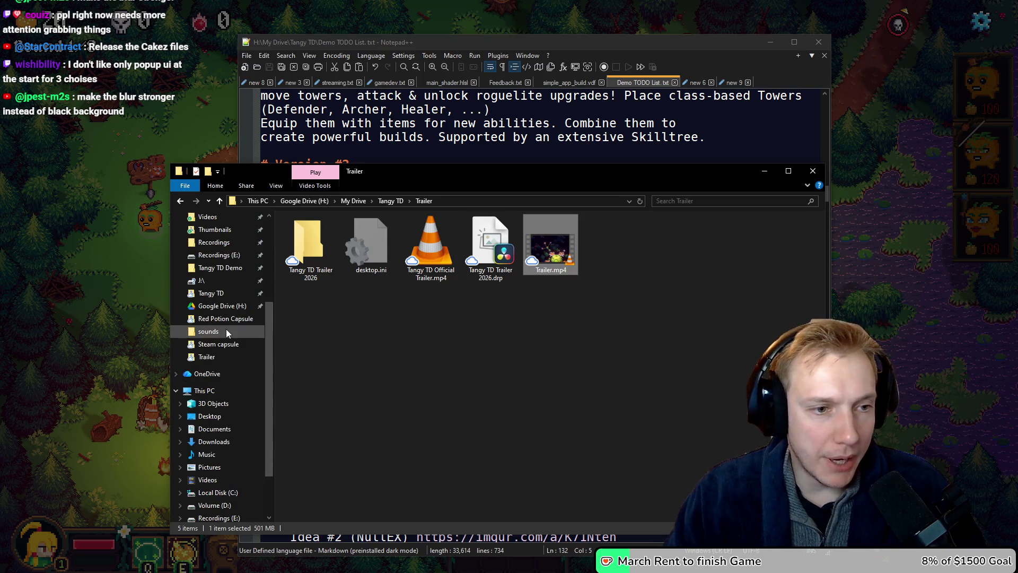
- In Red Potion Capsule, preview Witch without Defender.png, Witch.png and Witch #2.png
left_click(203, 321)
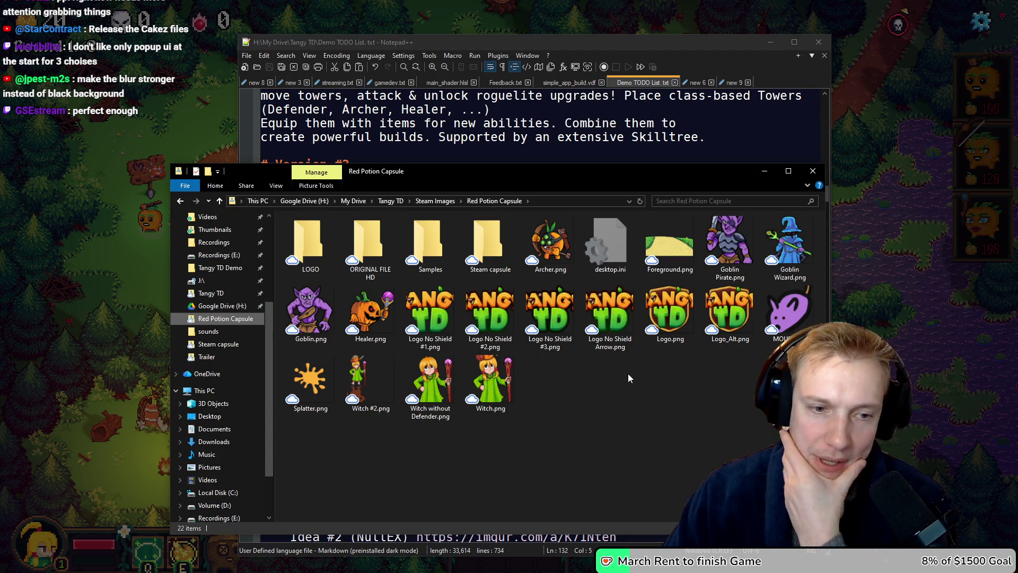
left_click(430, 386)
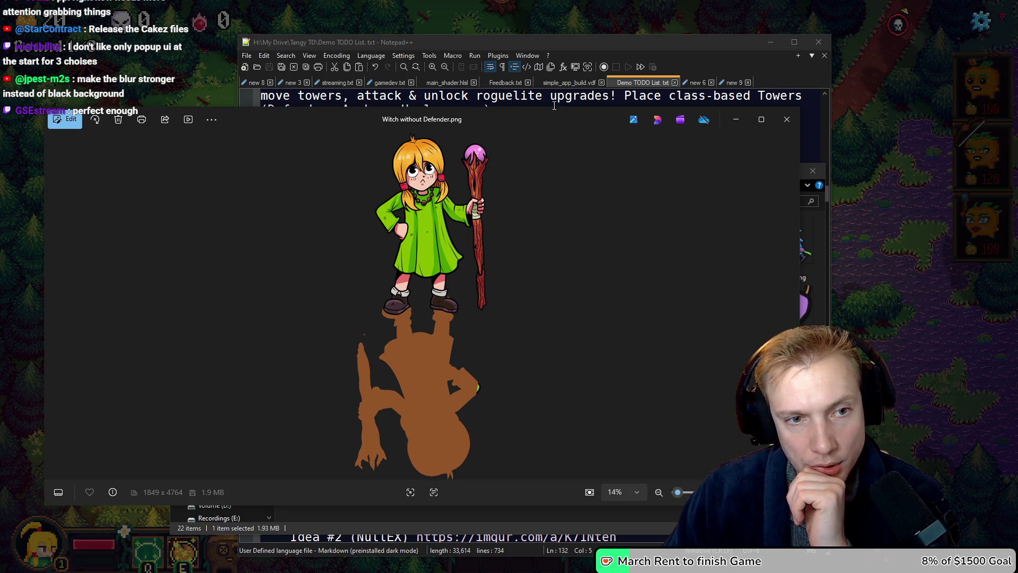
left_click(787, 118)
left_click(495, 380)
double_click(495, 380)
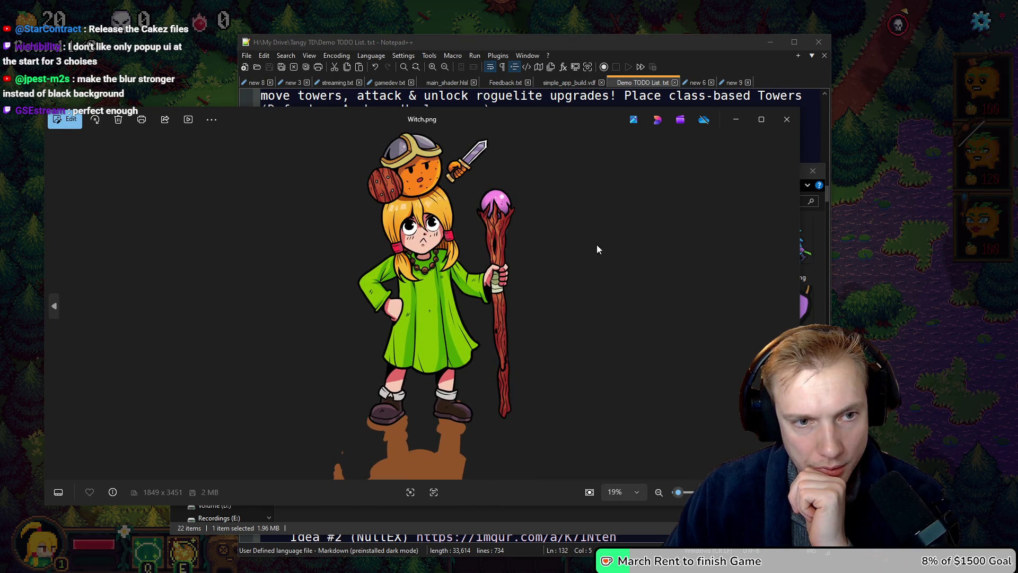
left_click(787, 120)
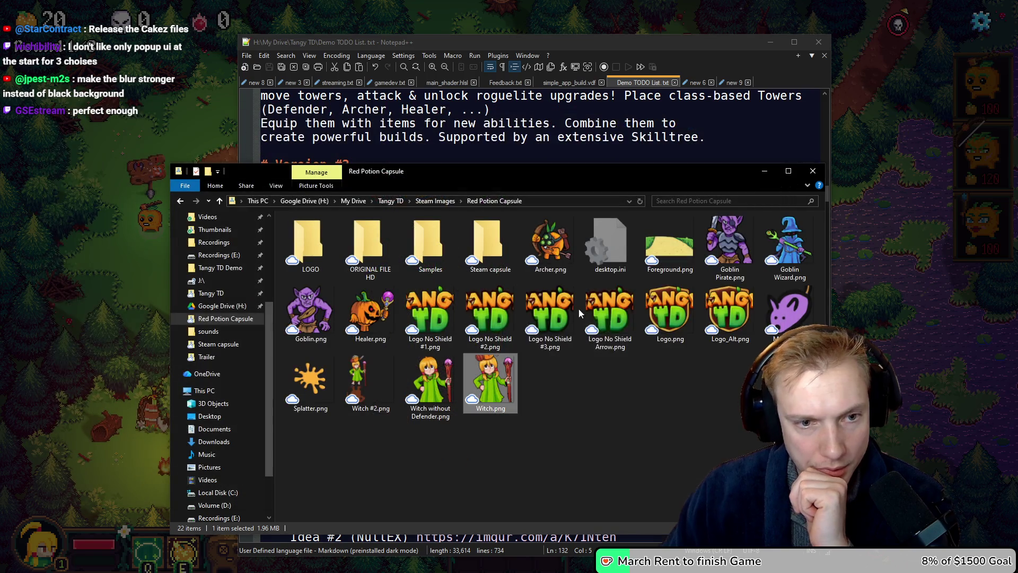
double_click(370, 373)
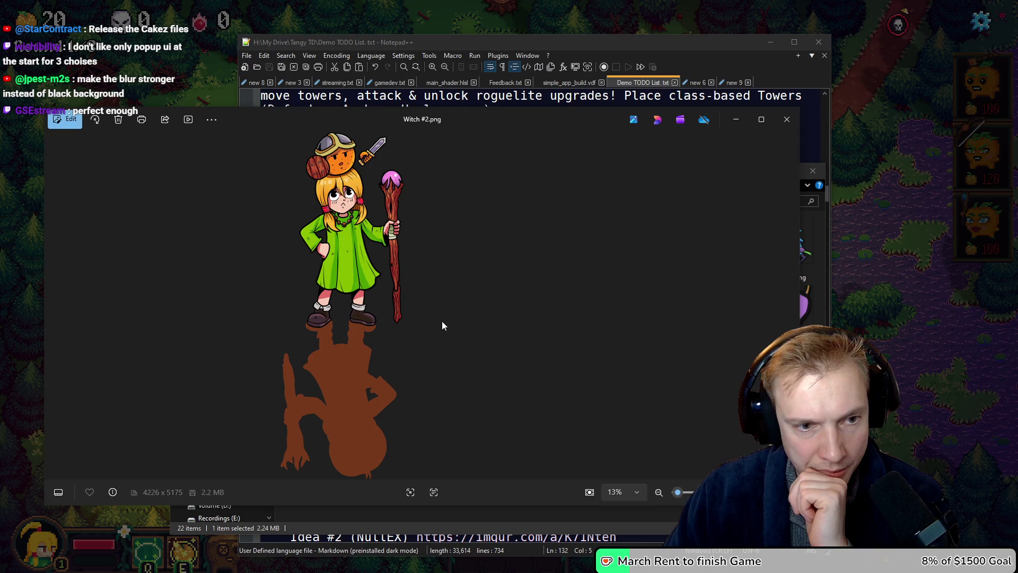
left_click(776, 116)
- Delete the old Witch.png, rename Witch #2.png to Witch.png, then go to Photopea
left_click(485, 390)
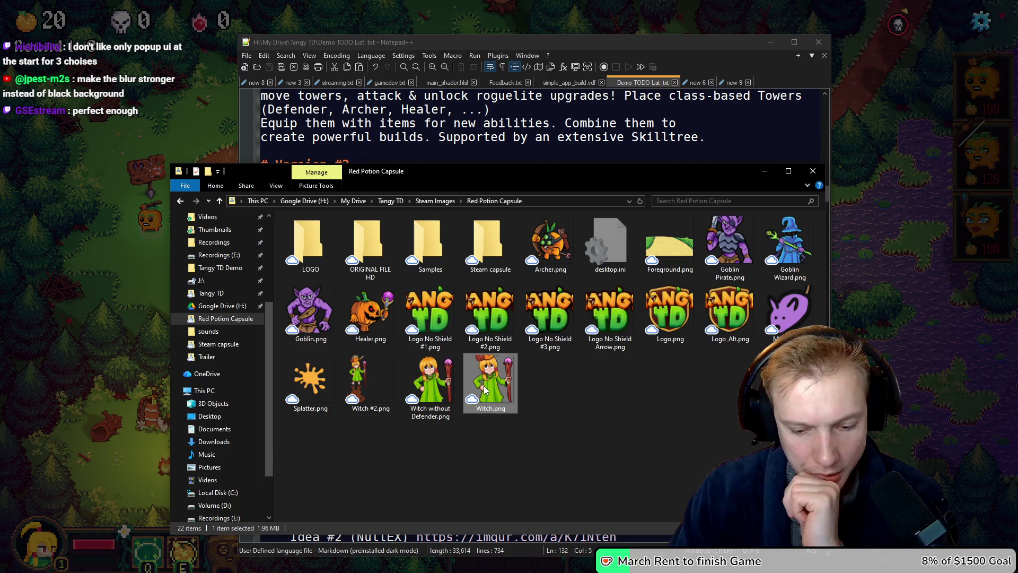
key("Delete")
left_click(368, 393)
key("F2")
key("Right")
key("BackSpace")
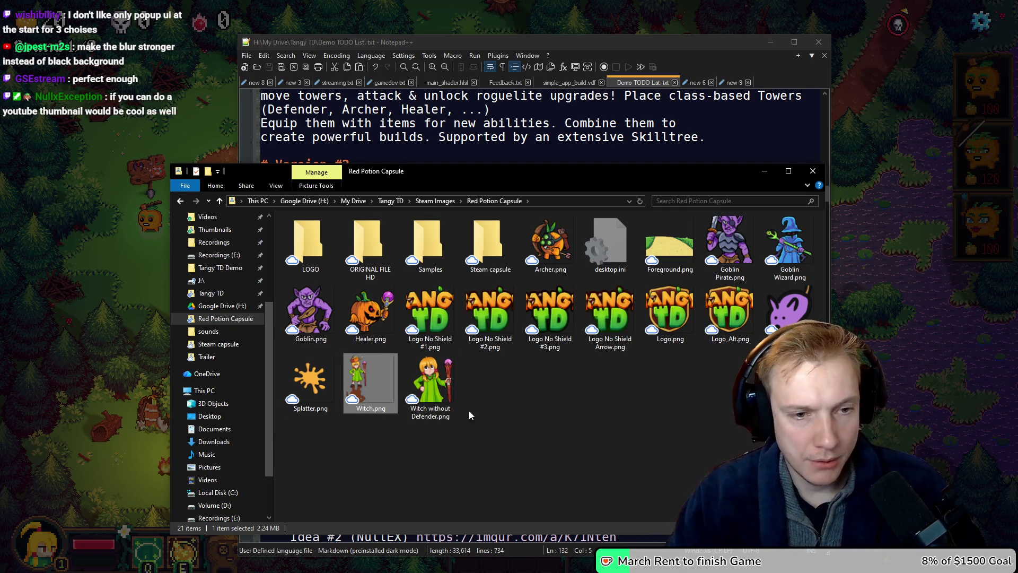
left_click(477, 409)
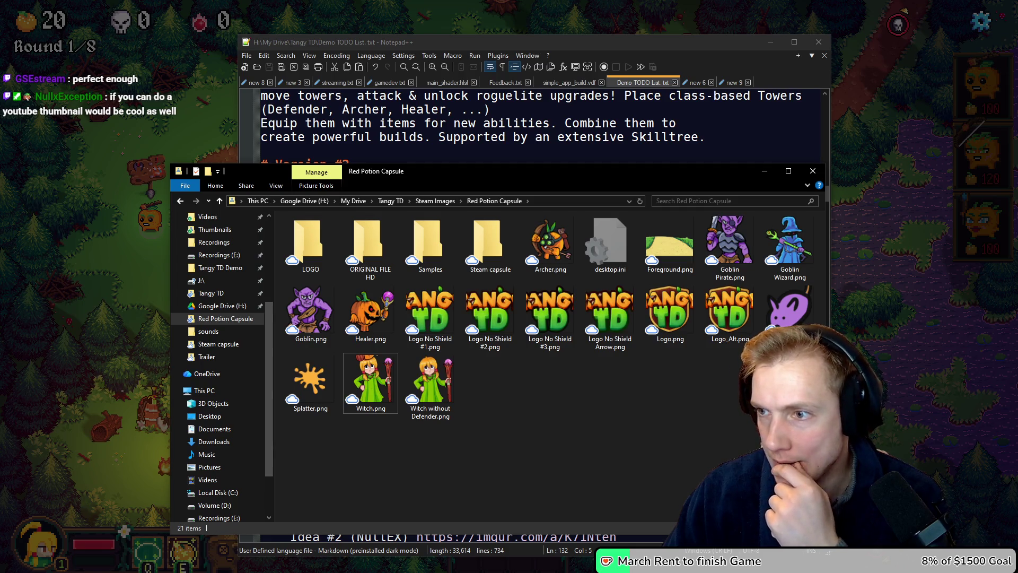
key("alt+Tab")
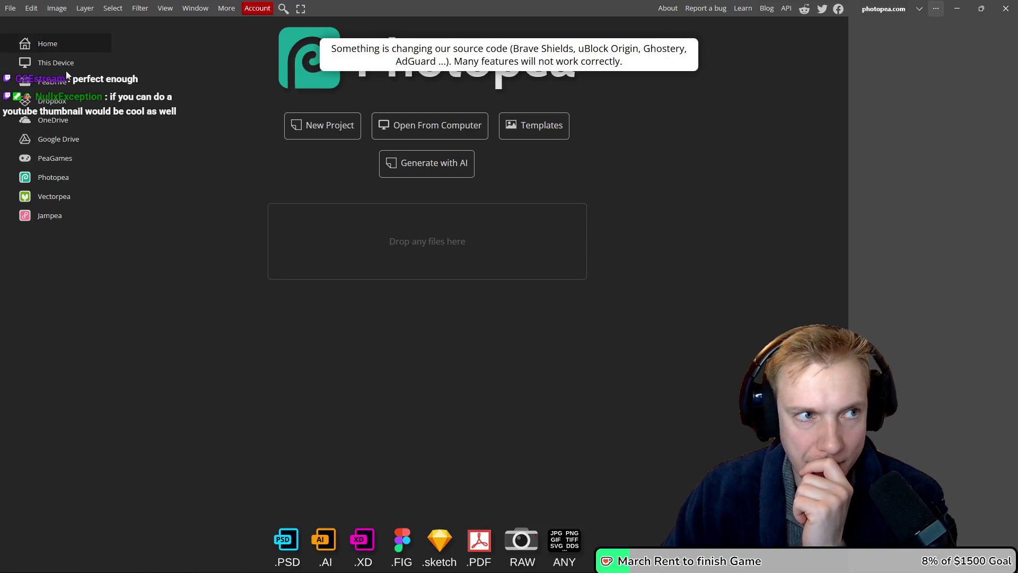
- Browse the file picker to Steam Images › Red Potion Capsule › Steam capsule, then cancel it
left_click(431, 129)
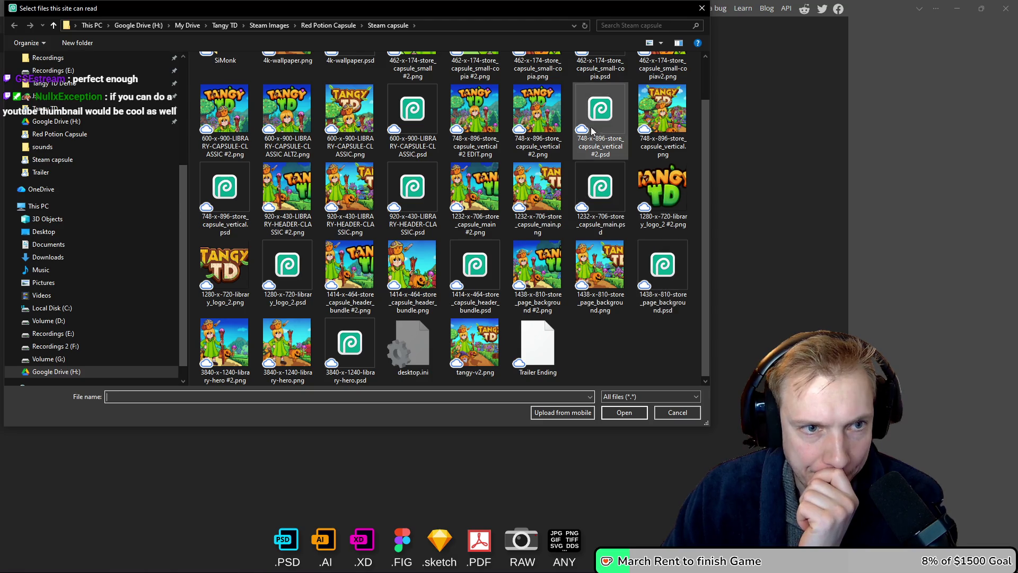
scroll(432, 199, "up", 1)
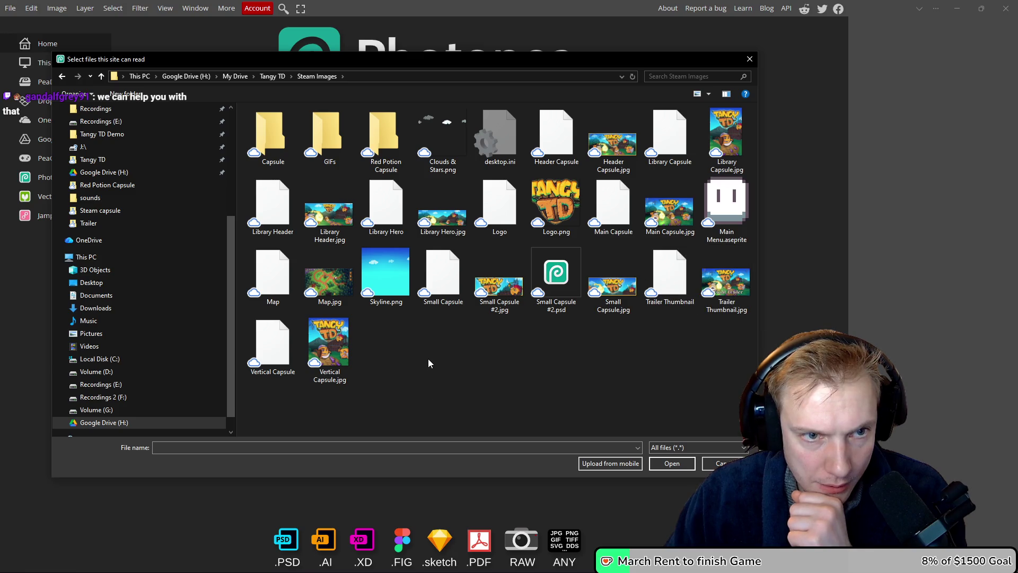
double_click(271, 133)
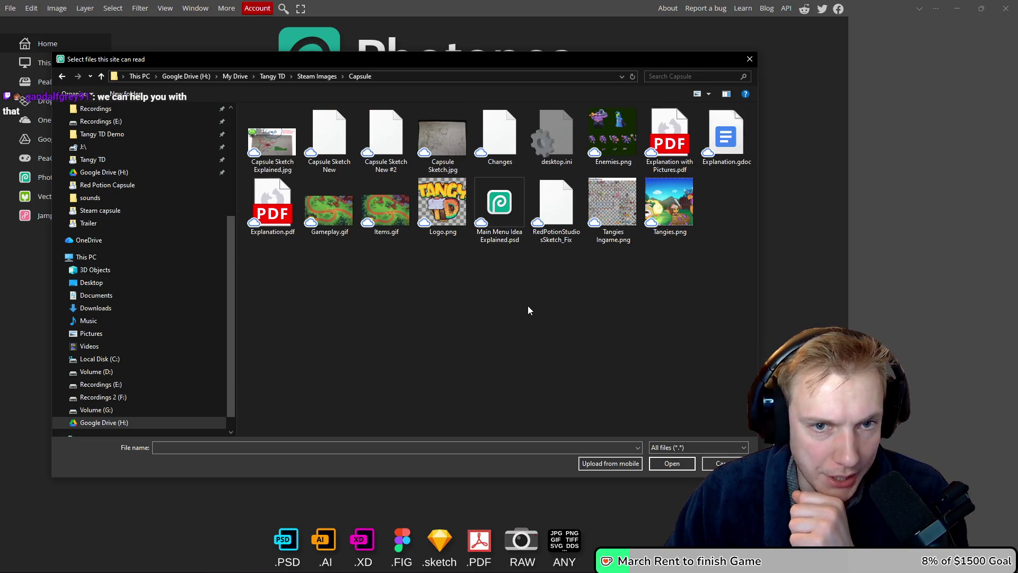
key("BackSpace")
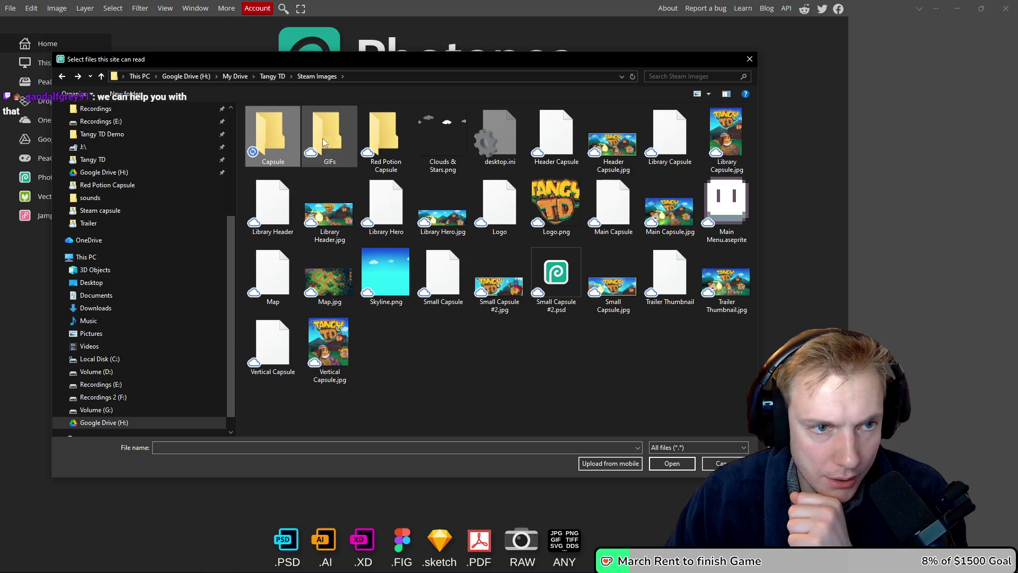
double_click(382, 136)
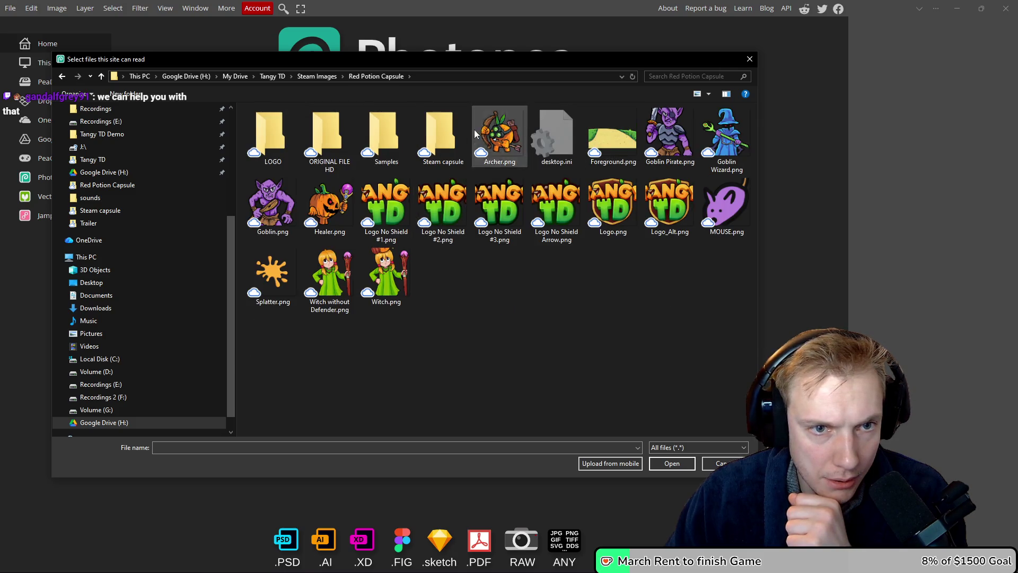
double_click(440, 131)
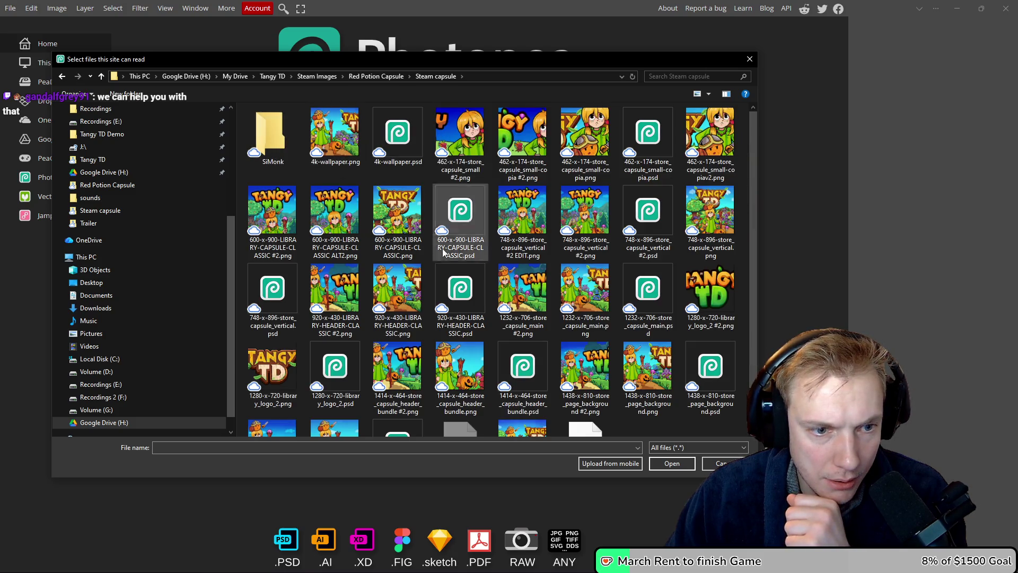
scroll(468, 271, "down", 2)
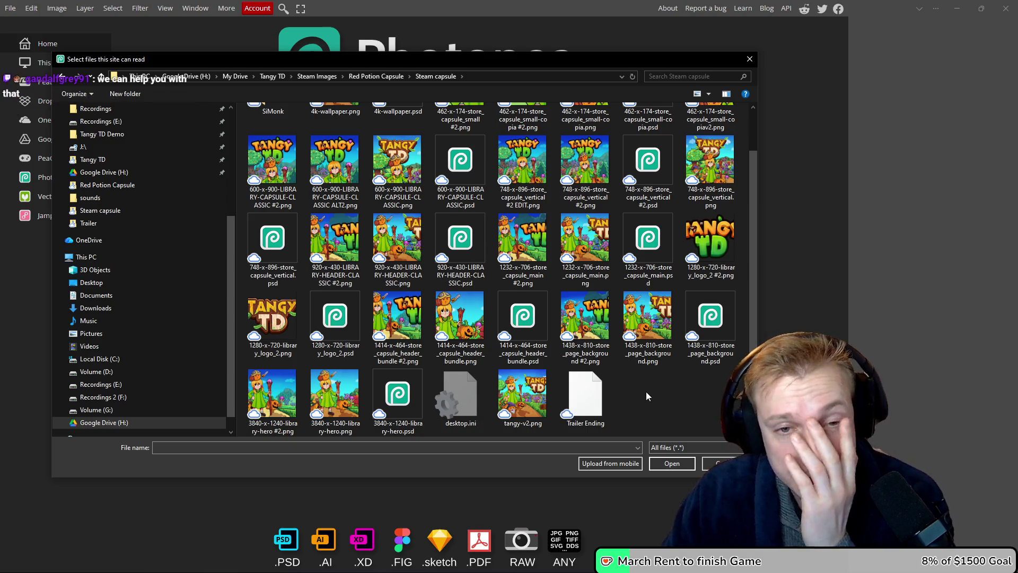
scroll(647, 393, "up", 1)
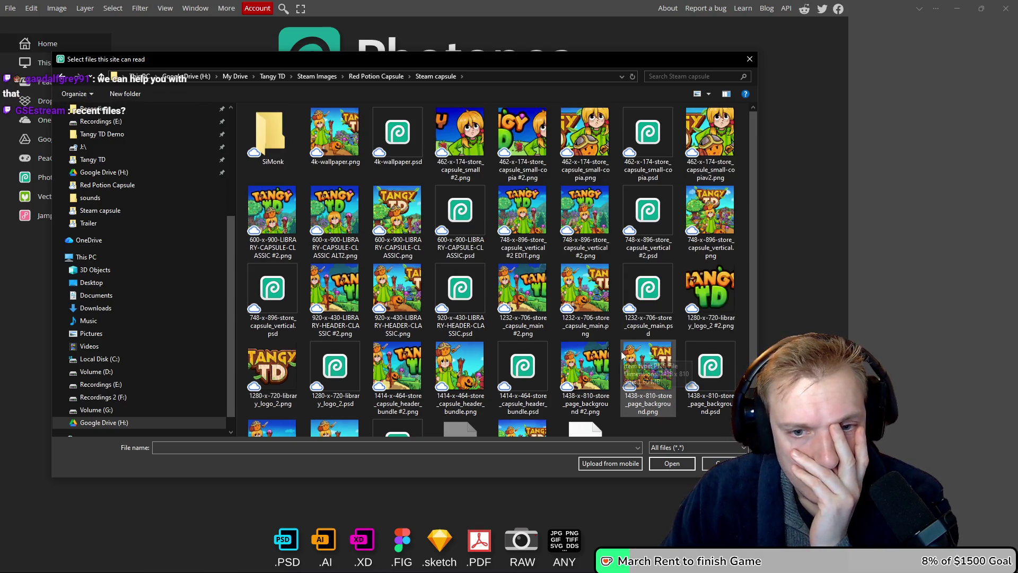
scroll(621, 327, "down", 1)
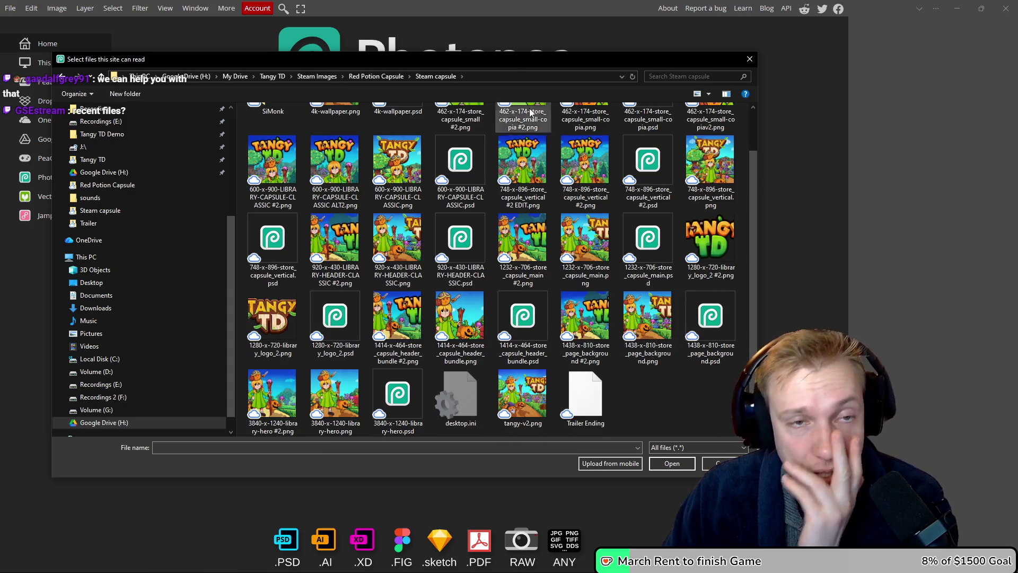
left_click(749, 58)
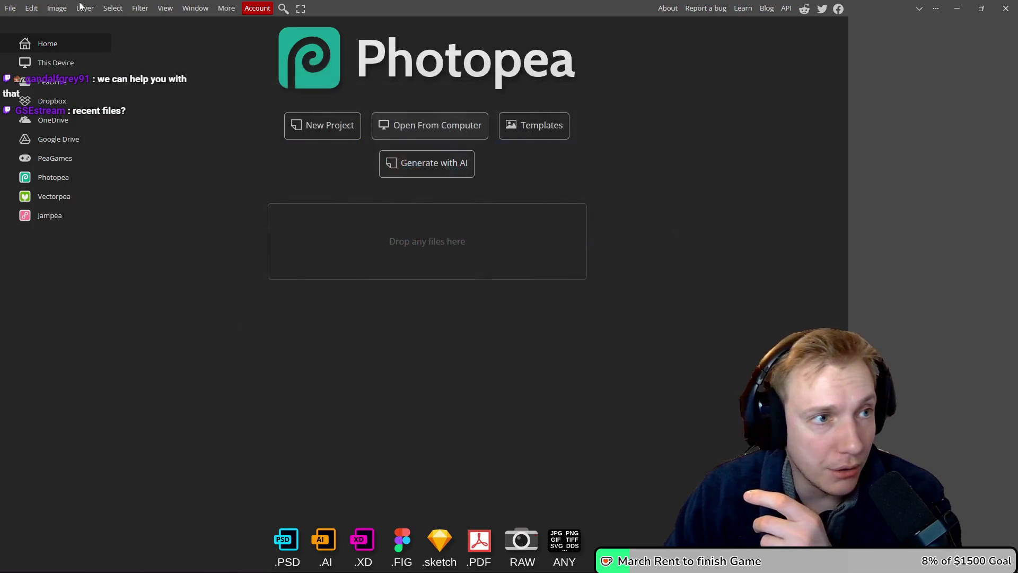
- Reopen the file picker from the menu and open Trailer Ending
left_click(10, 8)
mouse_move(34, 79)
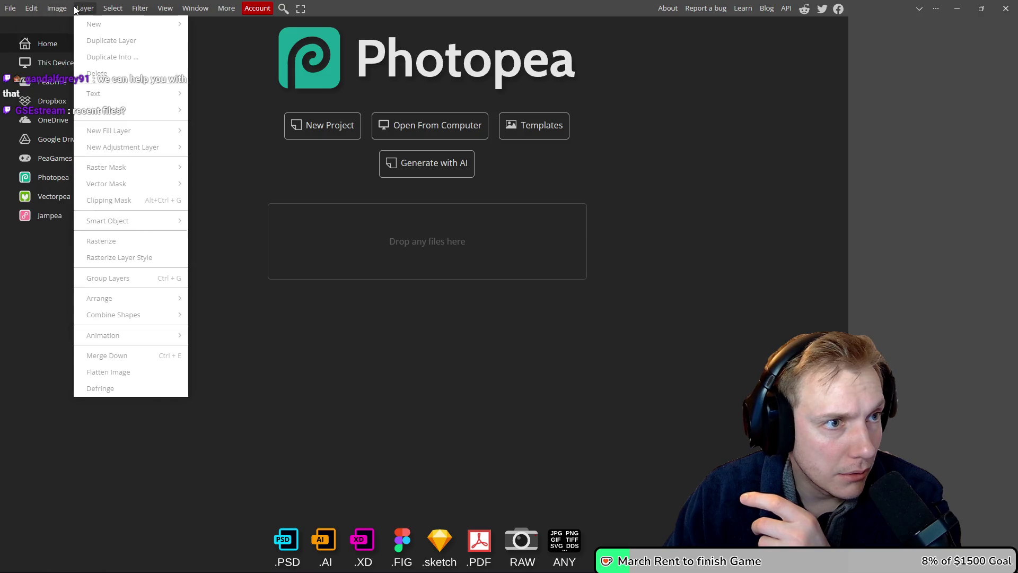
mouse_move(105, 10)
left_click(21, 41)
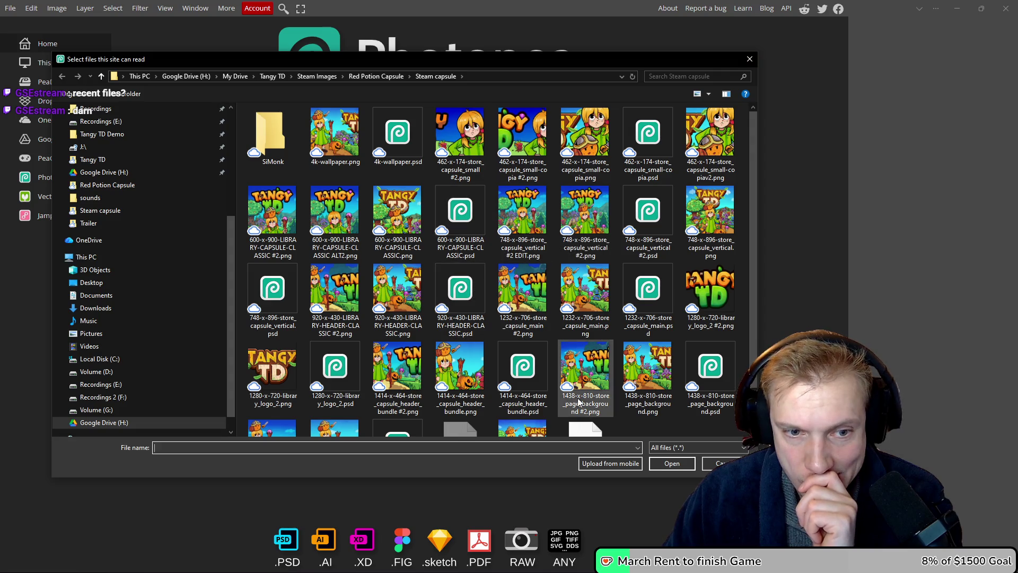
scroll(688, 359, "down", 2)
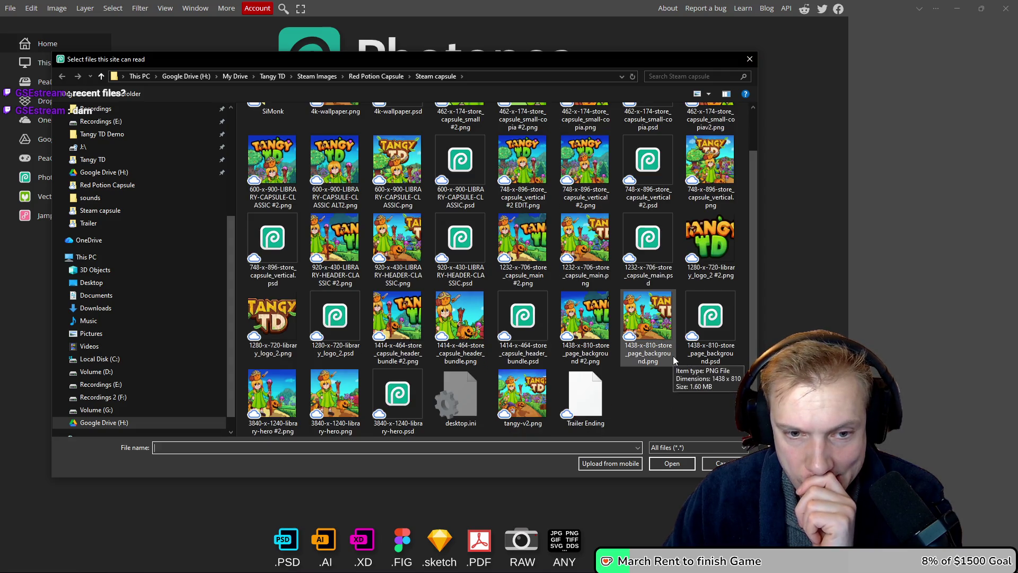
left_click(582, 397)
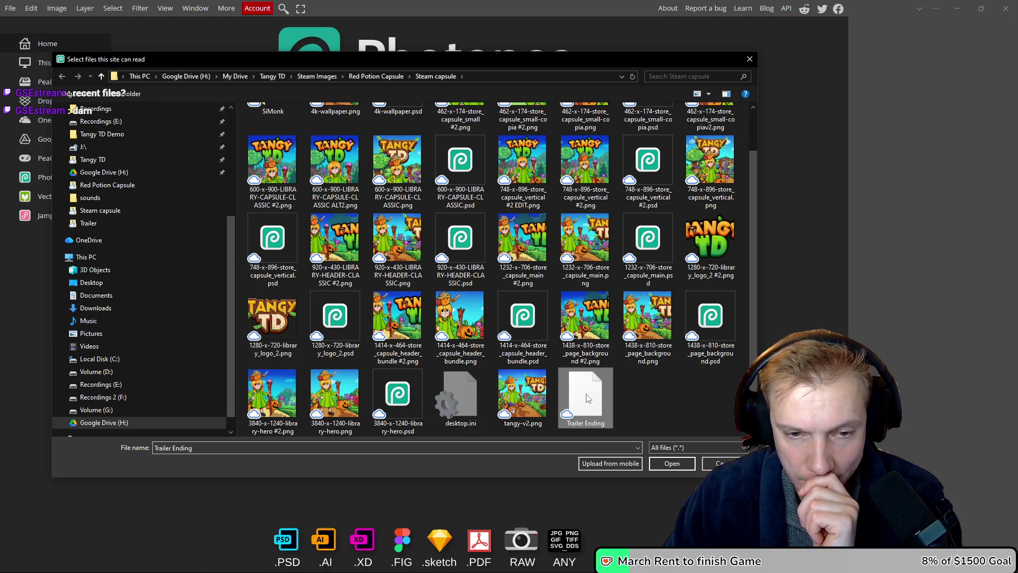
left_click(675, 464)
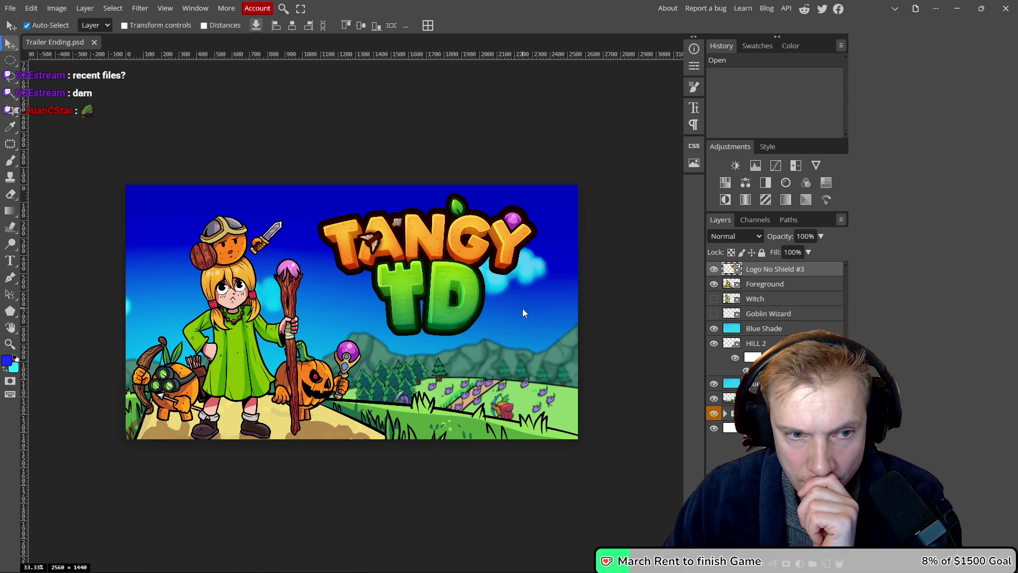
- Pan the Trailer Ending artwork up in view, then bring the folder window forward
left_click_drag(498, 314, 506, 273)
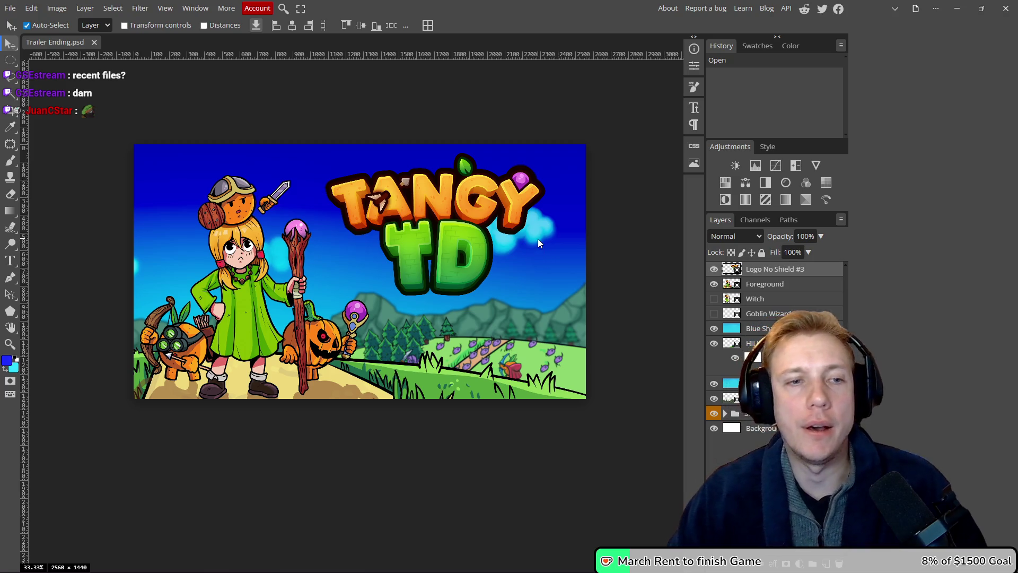
left_click_drag(525, 249, 529, 242)
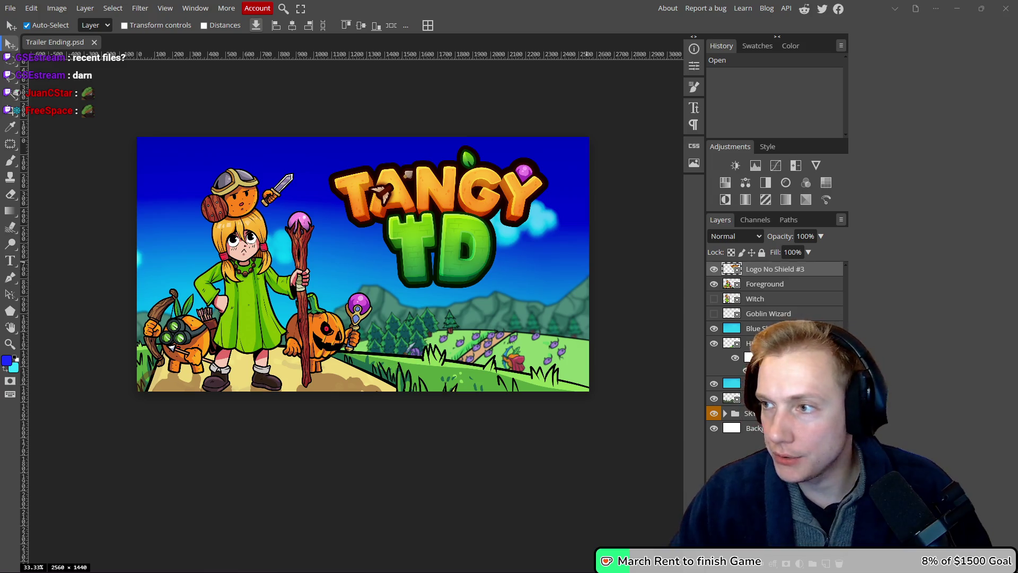
key("alt+Tab")
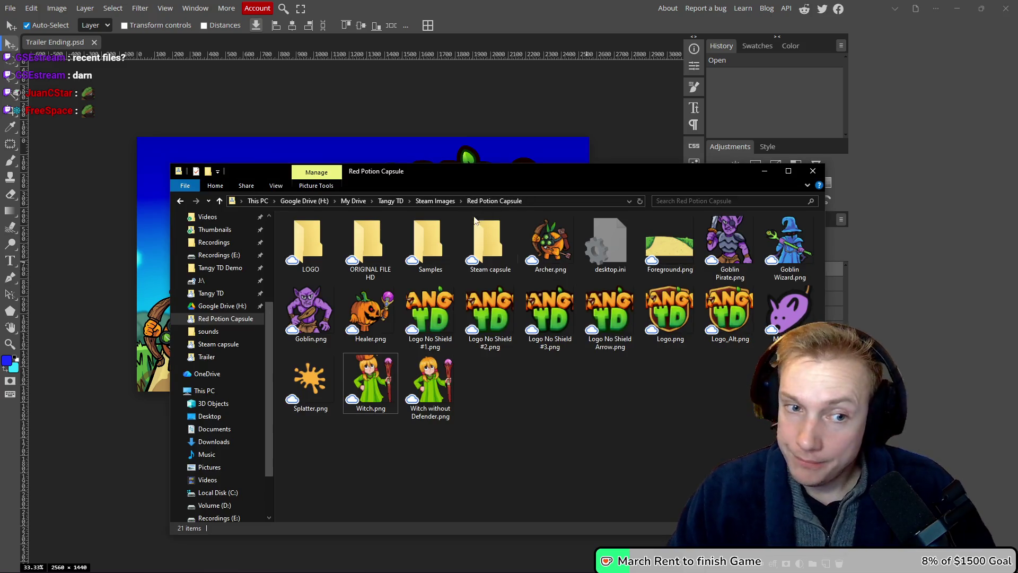
- Peek into Steam capsule, then climb the breadcrumbs up to Steam Images
double_click(495, 237)
scroll(514, 339, "down", 2)
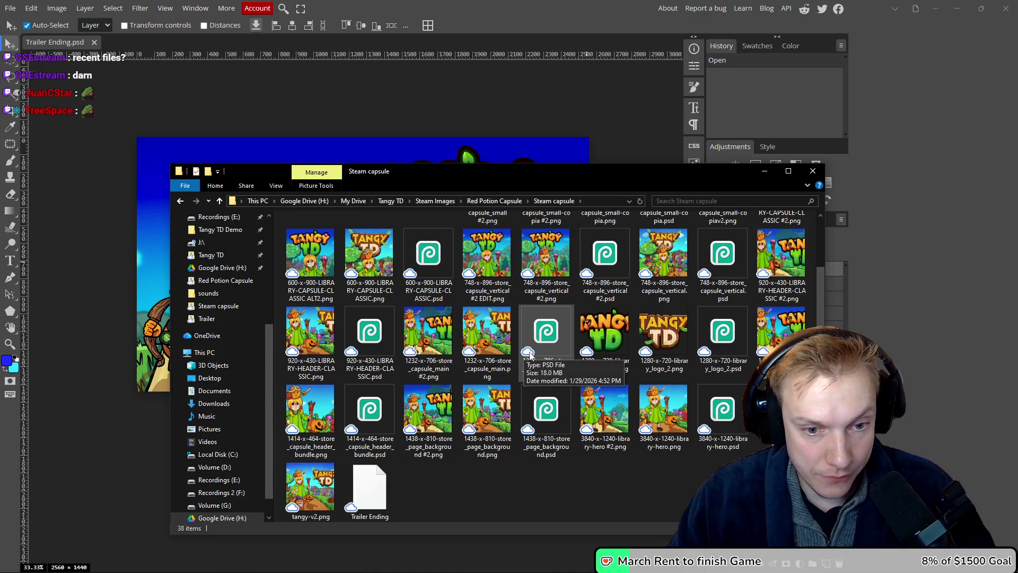
scroll(550, 460, "up", 2)
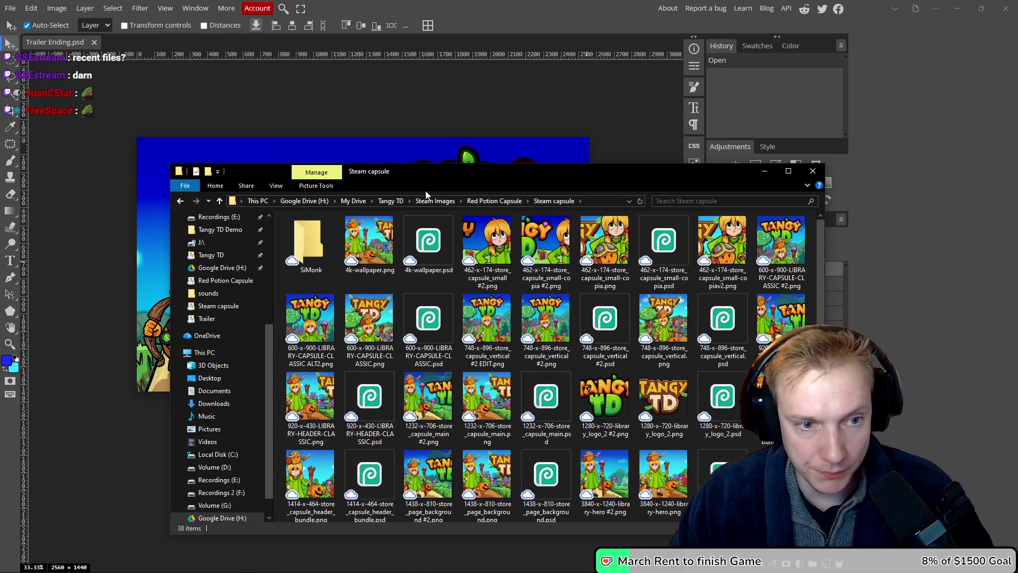
left_click(494, 201)
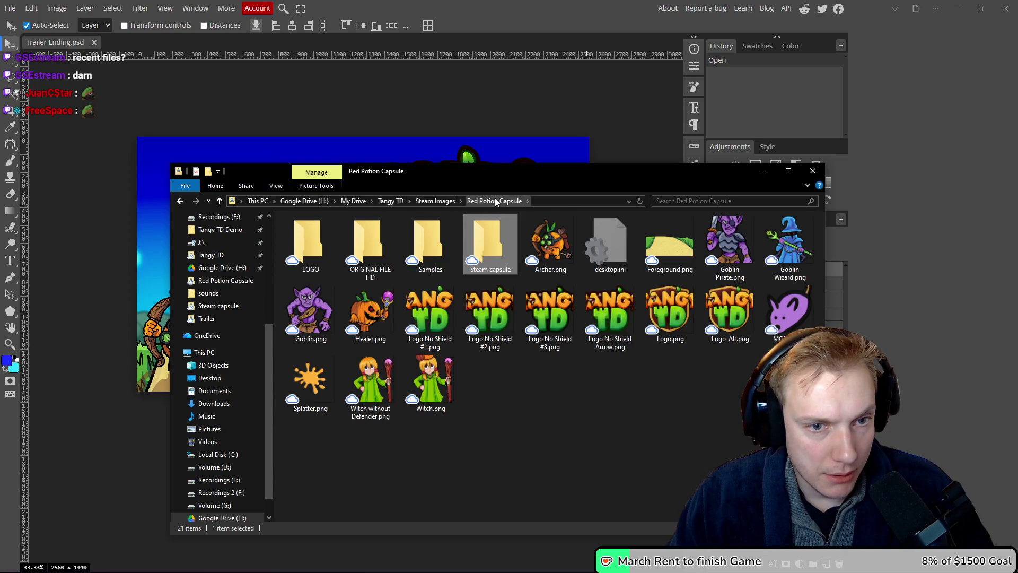
left_click(428, 201)
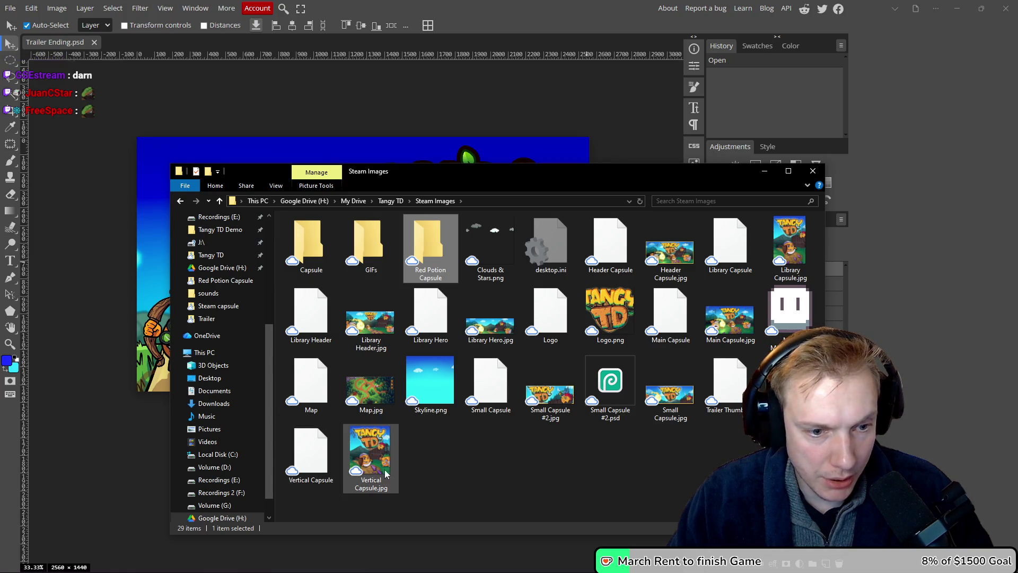
- Drop Clouds & Stars.png onto the canvas and start enlarging it toward the corner
left_click_drag(577, 173, 609, 107)
left_click_drag(524, 180, 162, 244)
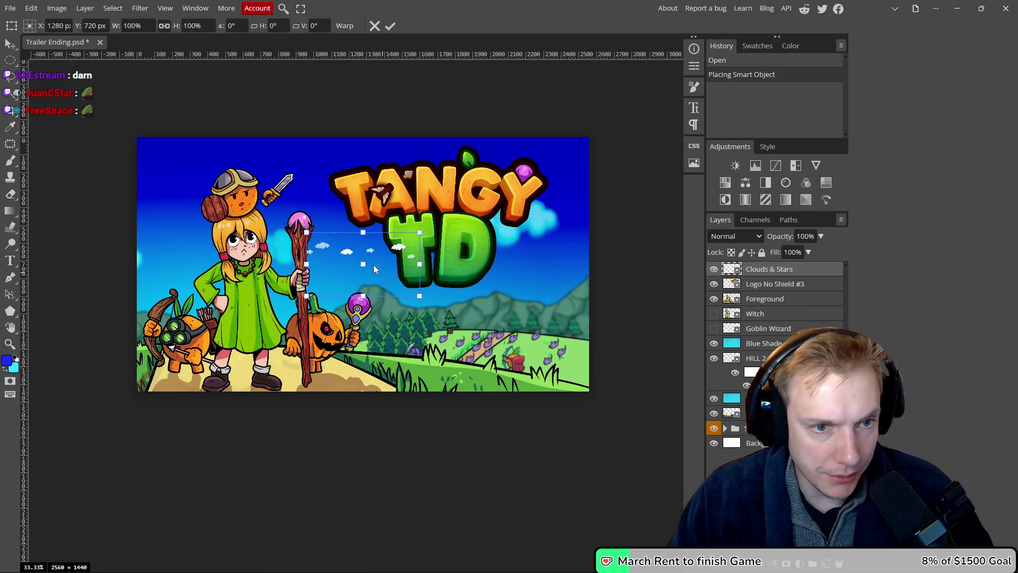
mouse_move(306, 233)
left_mouse_down()
mouse_move(172, 149)
mouse_move(127, 152)
mouse_move(136, 137)
left_mouse_up()
left_click_drag(278, 297, 289, 389)
left_click_drag(363, 321, 446, 319)
- Scale and shift the clouds layer until it spans the whole image, then commit
mouse_move(419, 392)
left_mouse_down()
mouse_move(419, 413)
mouse_move(399, 414)
mouse_move(400, 519)
left_mouse_up()
scroll(390, 389, "down", 3)
left_click_drag(407, 227, 407, 183)
mouse_move(468, 295)
left_mouse_down()
mouse_move(468, 354)
mouse_move(548, 354)
left_mouse_up()
mouse_move(477, 508)
left_mouse_down()
mouse_move(485, 423)
mouse_move(392, 423)
mouse_move(462, 421)
left_mouse_up()
left_click_drag(459, 421, 444, 423)
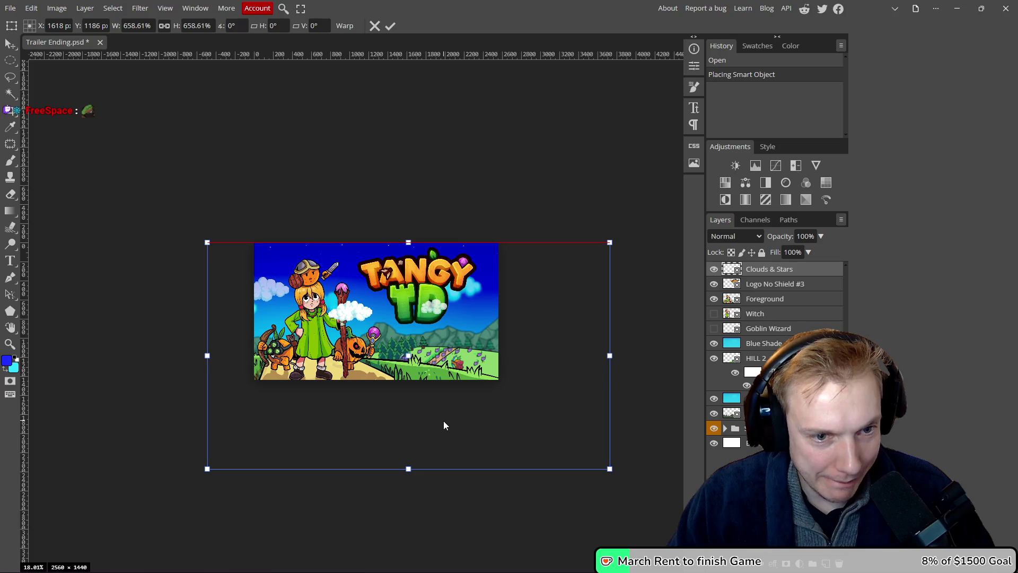
left_click(390, 26)
scroll(374, 345, "up", 1)
scroll(374, 344, "up", 4)
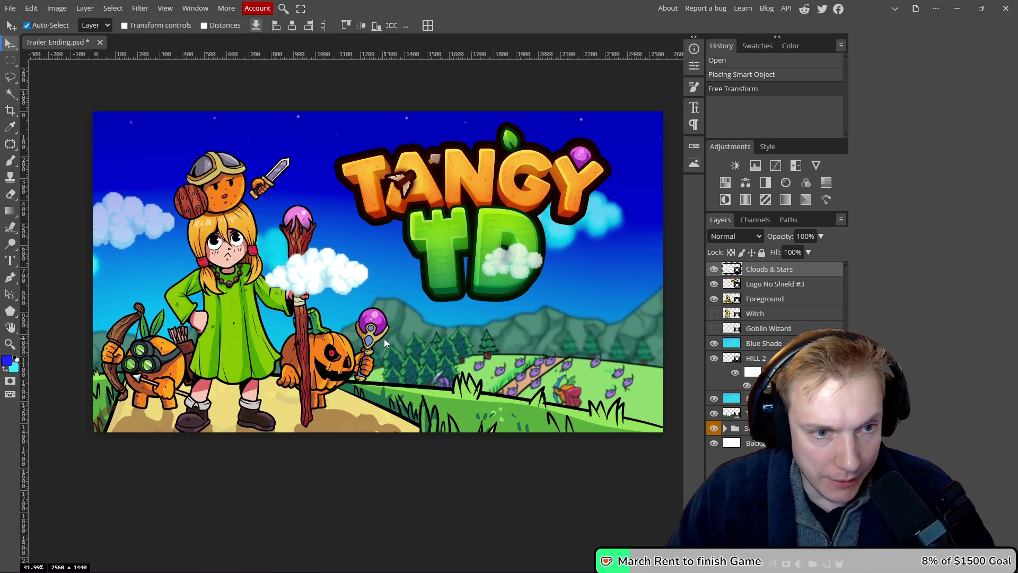
- Add an Outer Glow layer style to Clouds & Stars with its size enlarged to 49 px
double_click(806, 270)
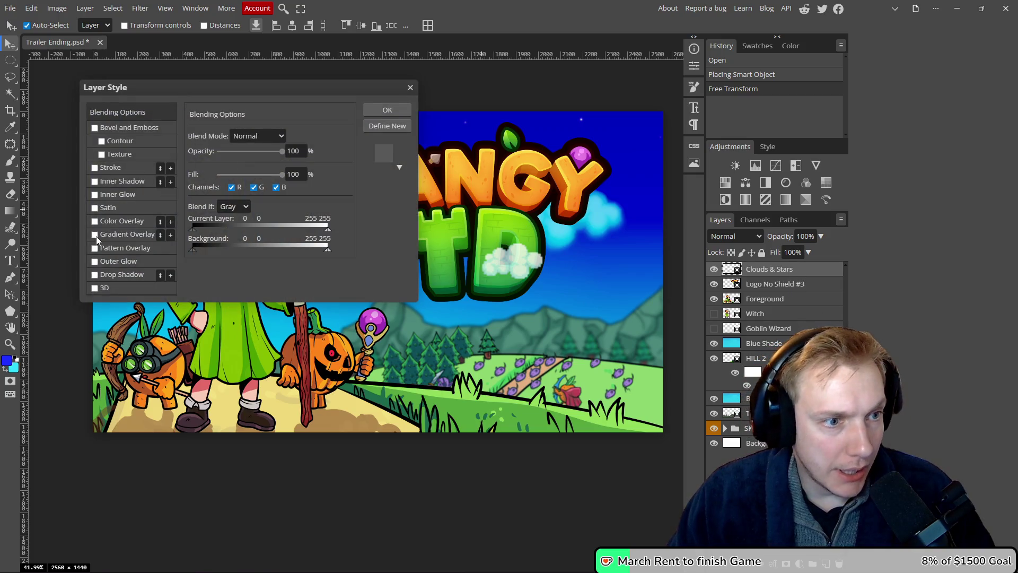
left_click(94, 261)
left_click_drag(325, 87, 439, 166)
left_click(231, 324)
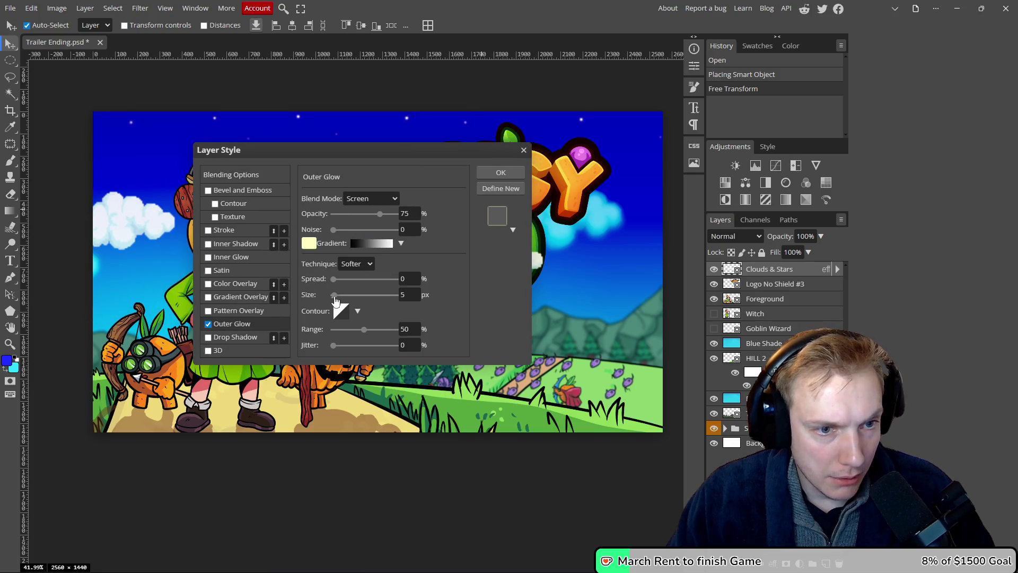
left_click_drag(335, 299, 349, 296)
left_click(501, 173)
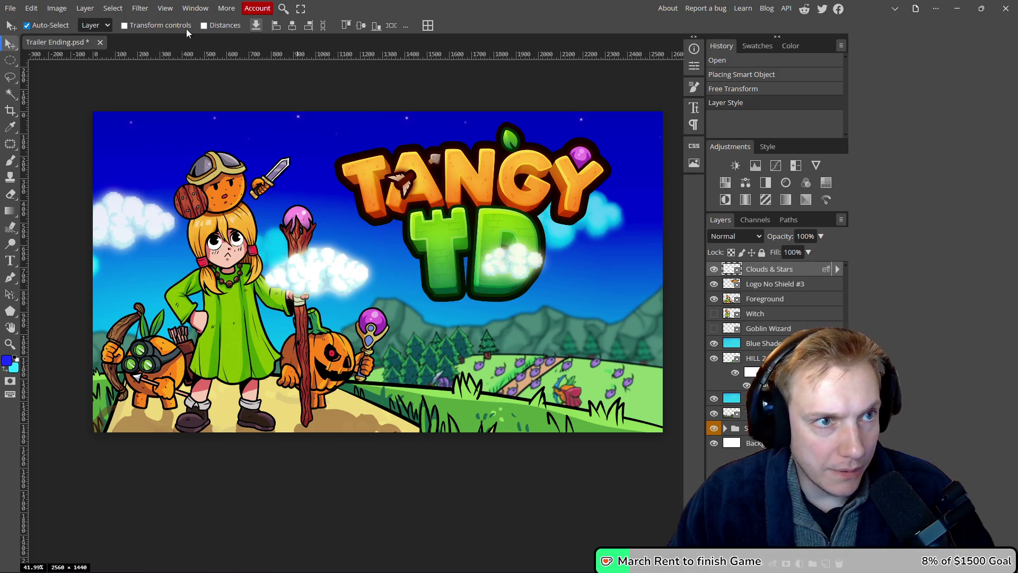
left_click(140, 9)
- Try a plain Blur, undo it, and apply a Gaussian Blur of about 0.8 px instead
mouse_move(189, 151)
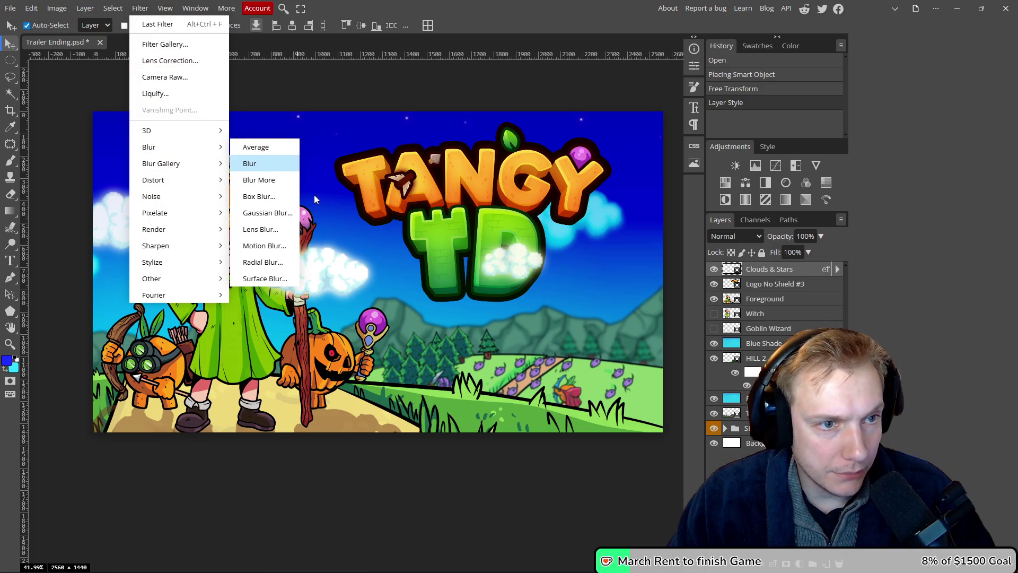
left_click(250, 163)
left_click_drag(454, 220, 442, 218)
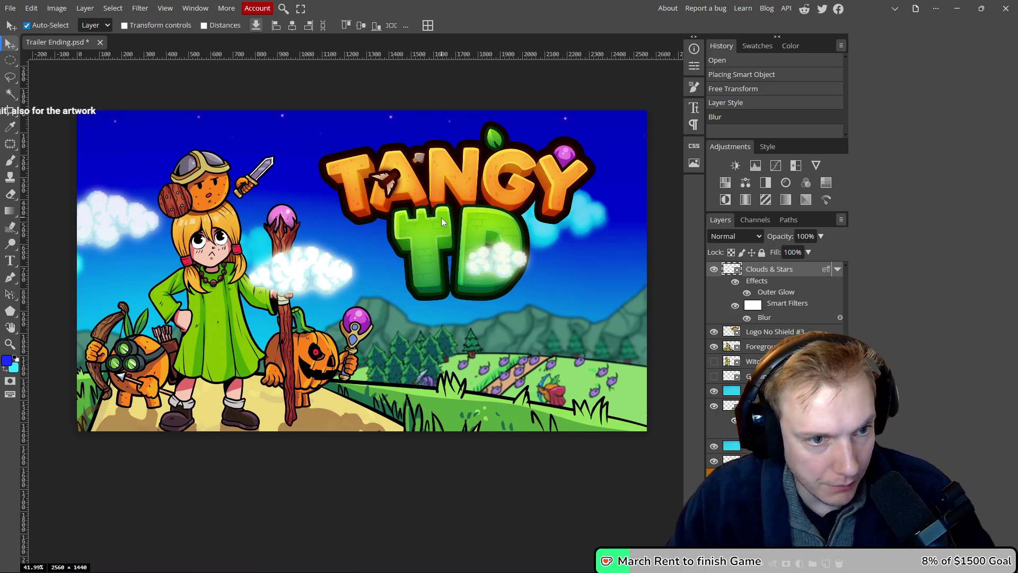
key("ctrl+z")
left_click(140, 8)
mouse_move(212, 147)
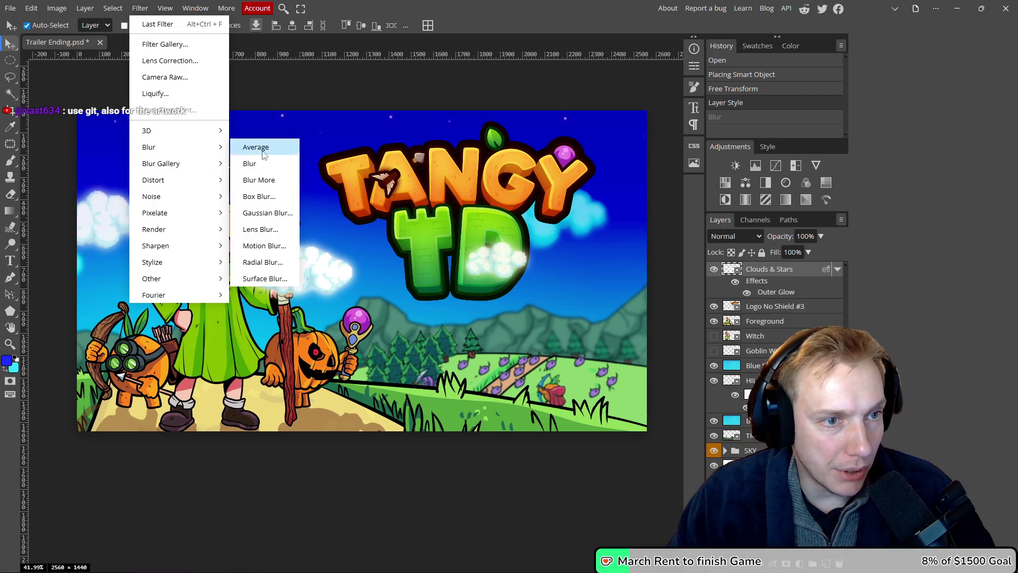
left_click(279, 213)
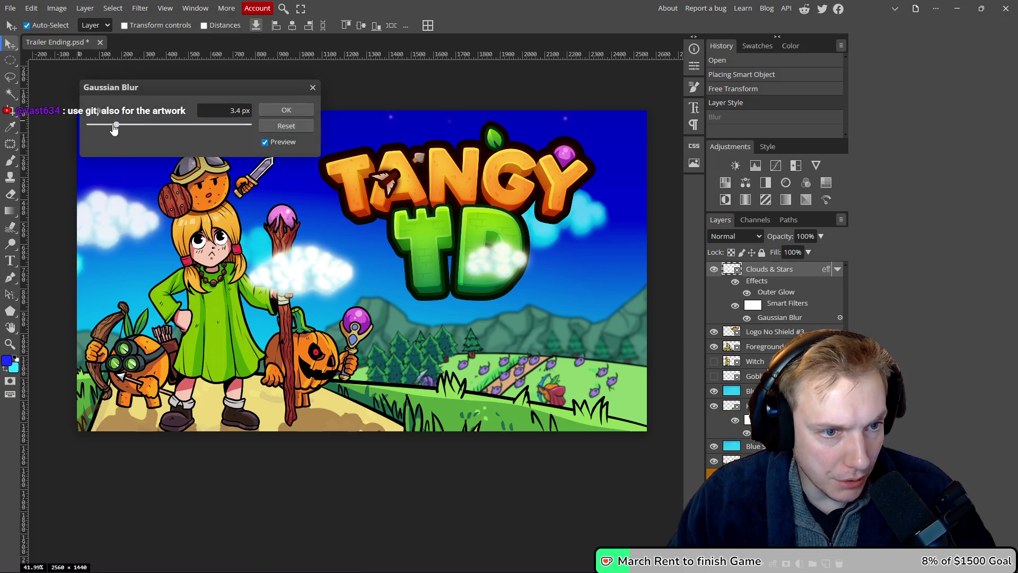
left_click_drag(108, 127, 105, 127)
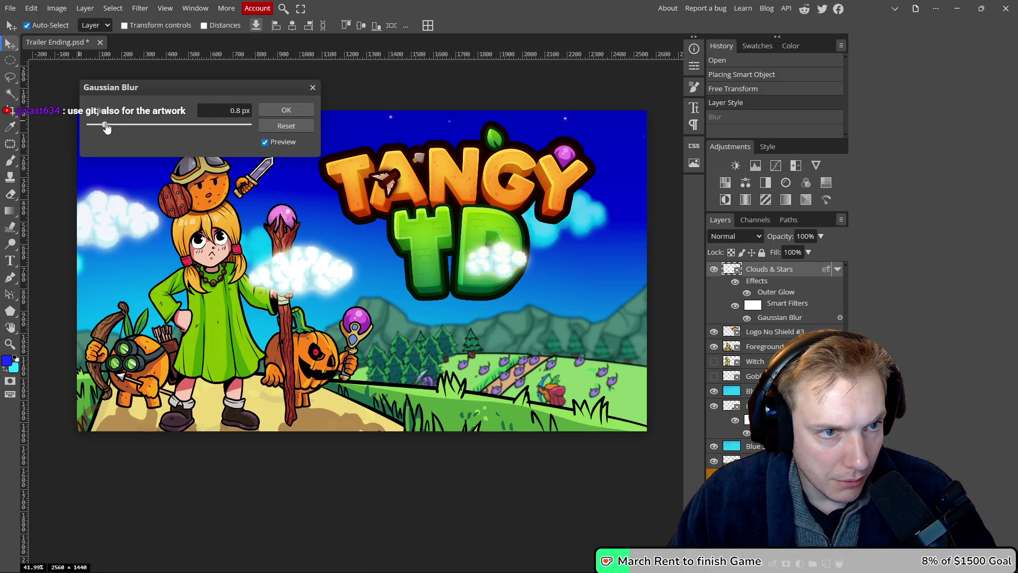
left_click(277, 110)
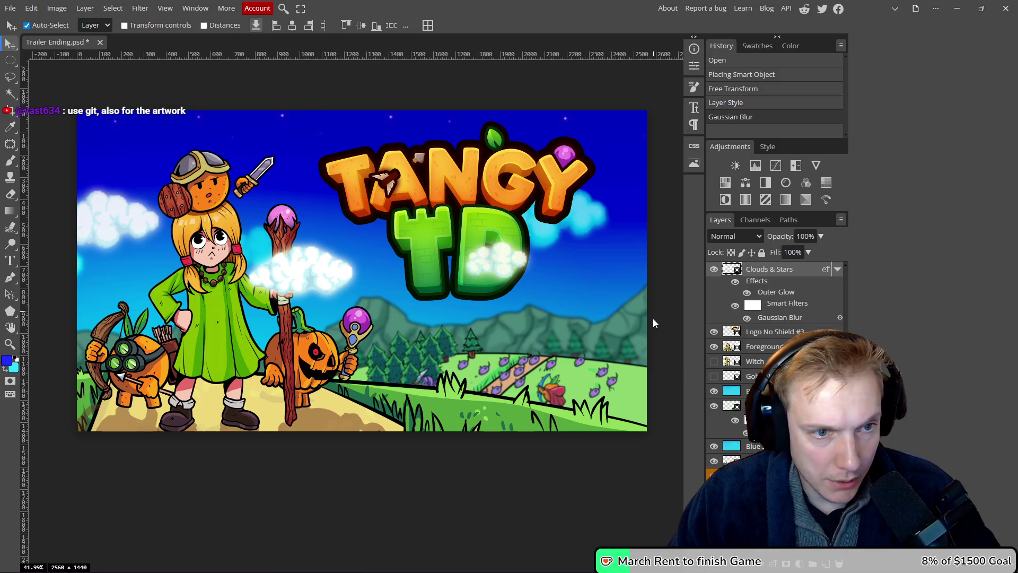
- Fade Clouds & Stars to 77%, move it below Blue Shade and the hills, and add a blank layer
left_click_drag(778, 236, 766, 238)
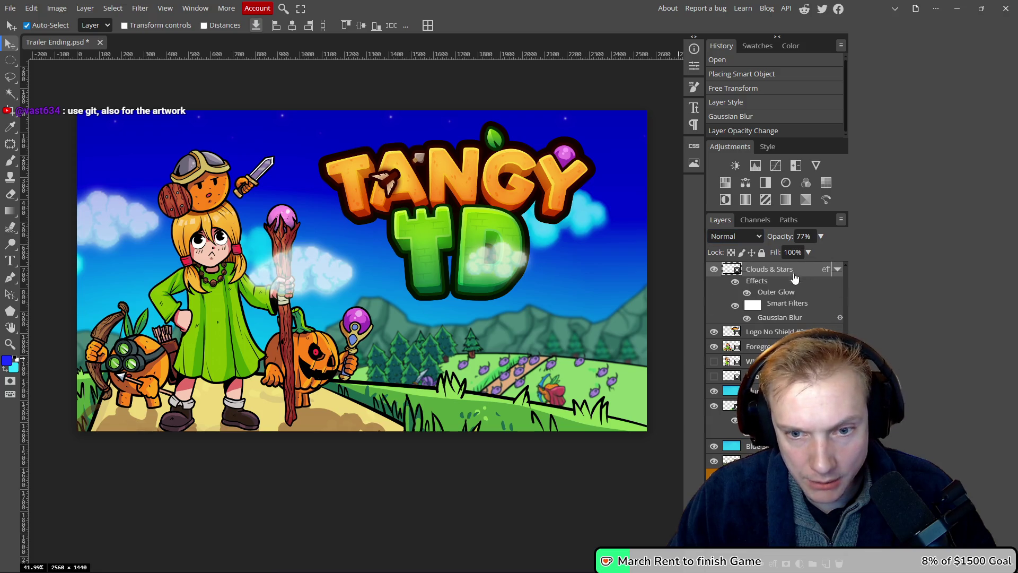
left_click_drag(735, 399, 735, 398)
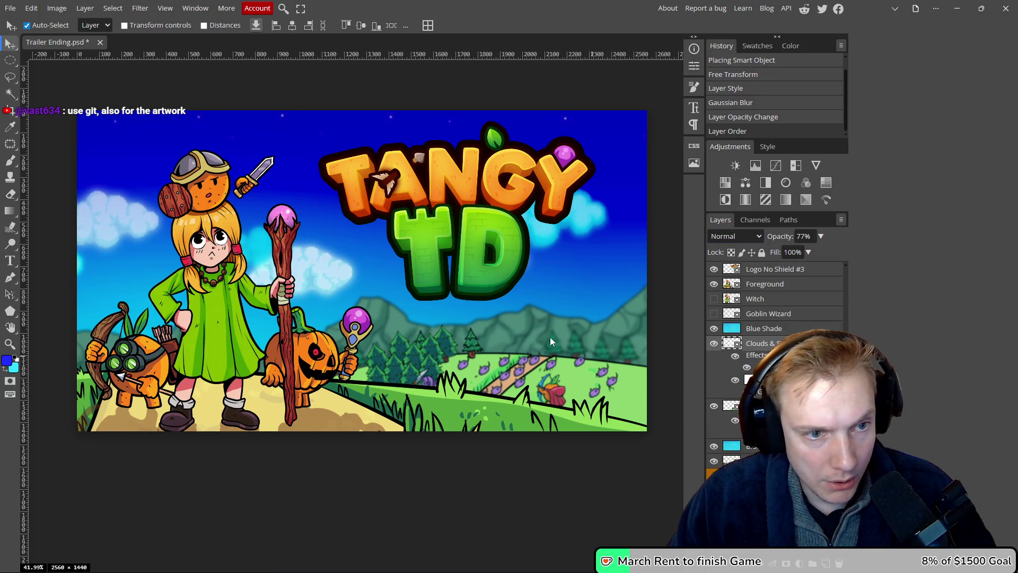
scroll(446, 285, "down", 5)
scroll(454, 286, "up", 3)
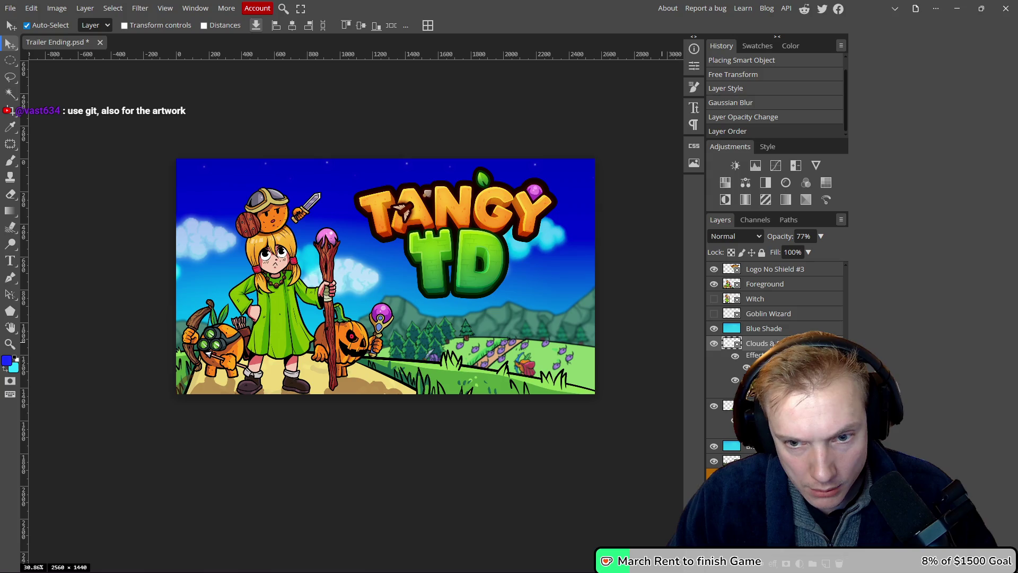
left_click_drag(769, 348, 768, 445)
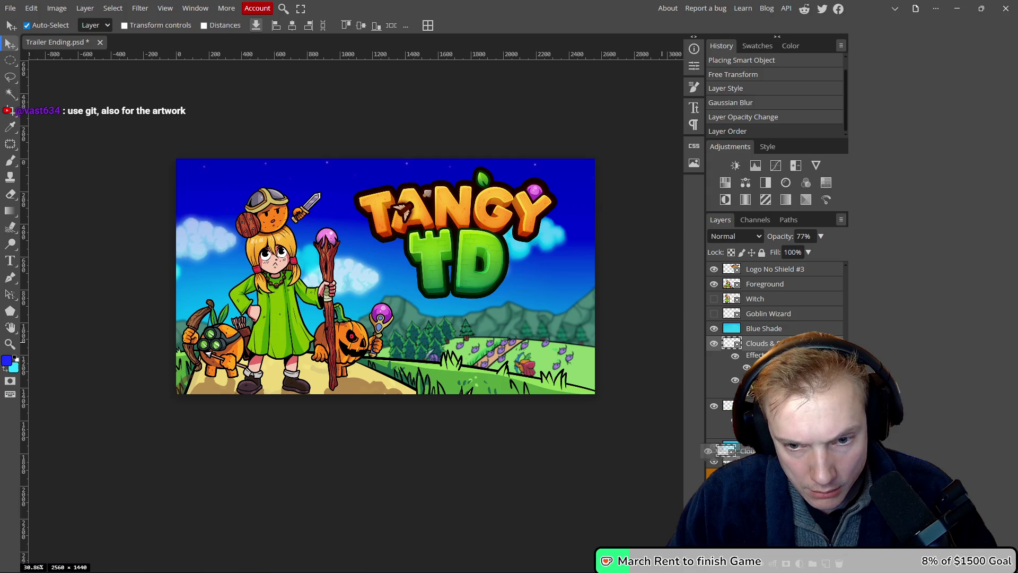
left_click_drag(767, 445, 766, 466)
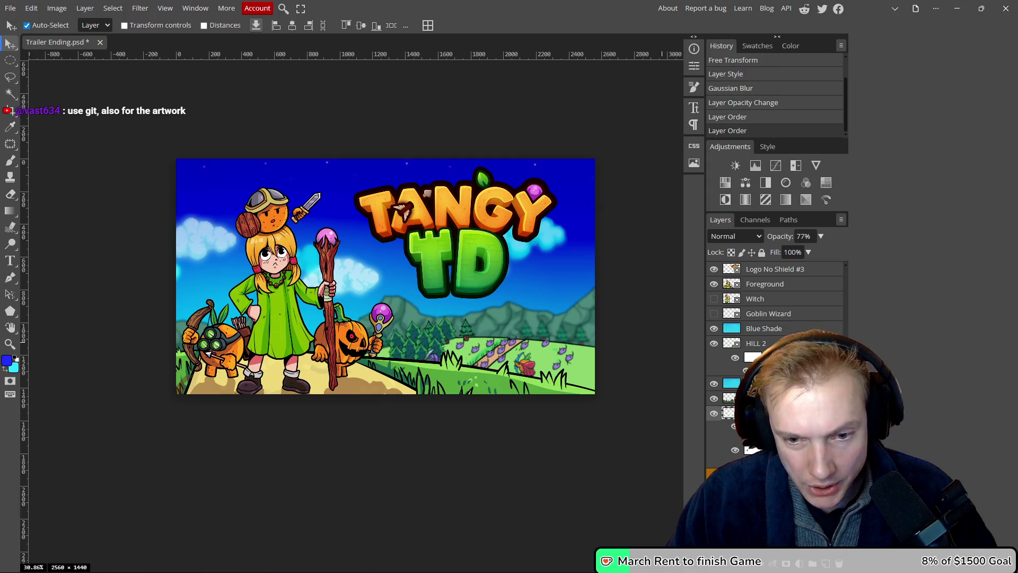
left_click(826, 566)
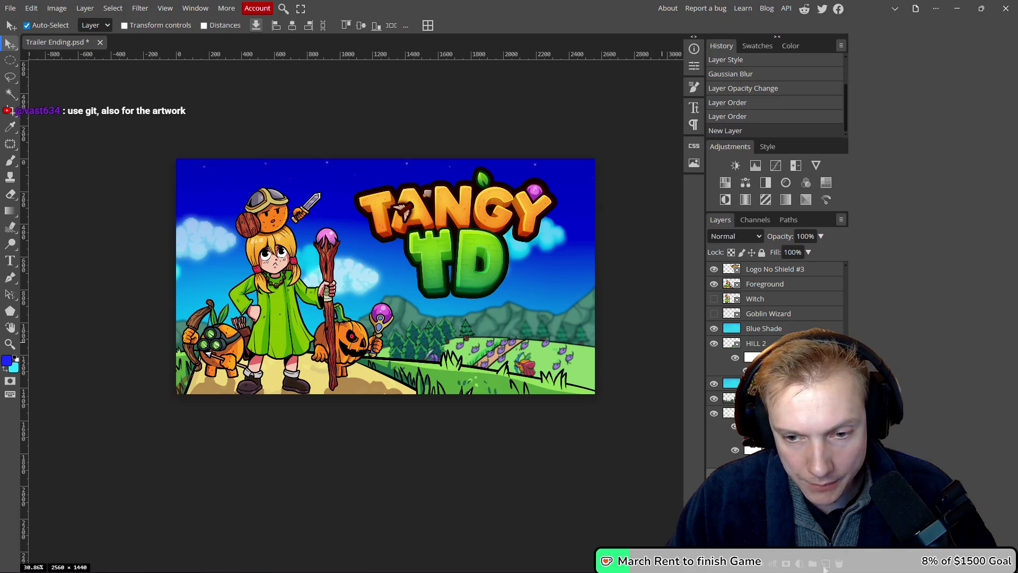
- Draw a vertical gradient down from the top edge on the new layer
left_click_drag(468, 426, 472, 415)
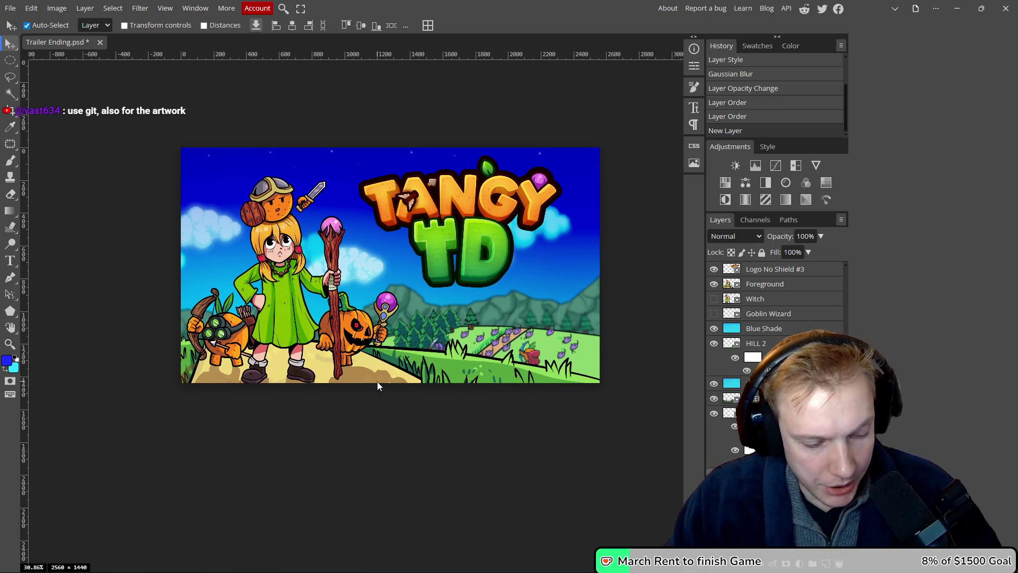
key("g")
left_click_drag(390, 147, 408, 386)
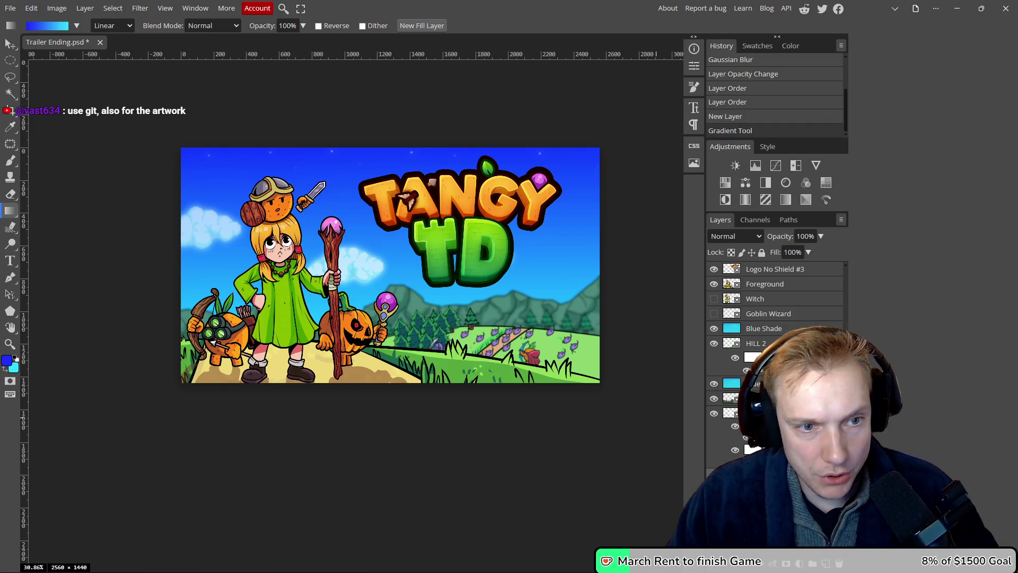
- Add a black Color Overlay to the gradient layer, trying Soft Light at 65% opacity
double_click(733, 370)
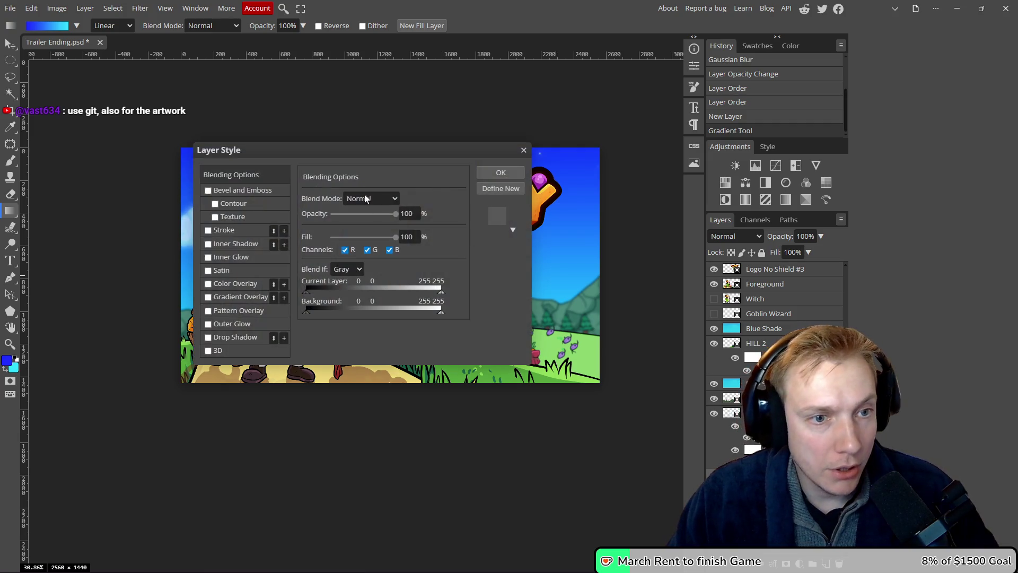
left_click_drag(366, 150, 649, 300)
left_click(520, 434)
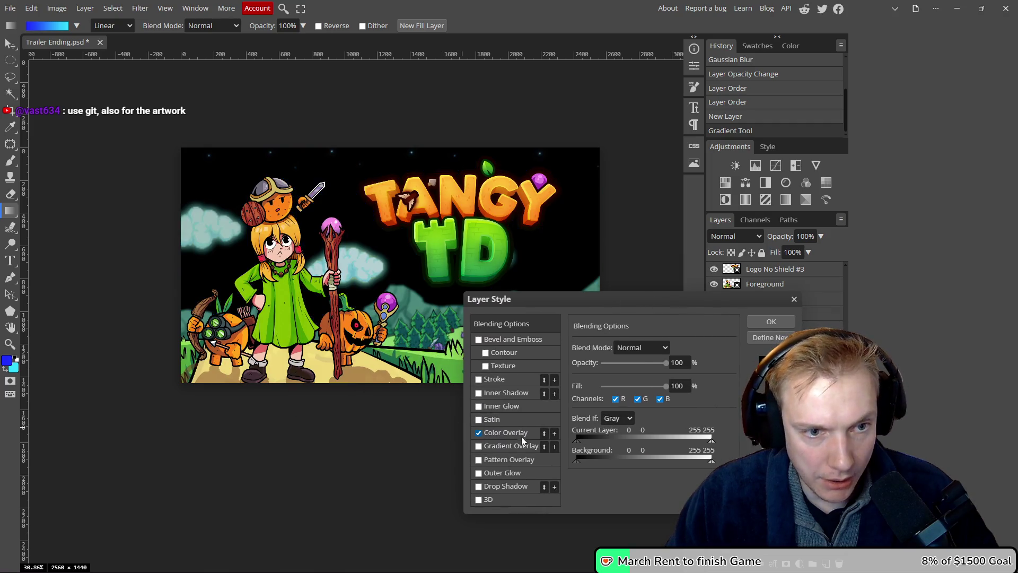
left_click_drag(666, 362, 633, 363)
left_click(666, 348)
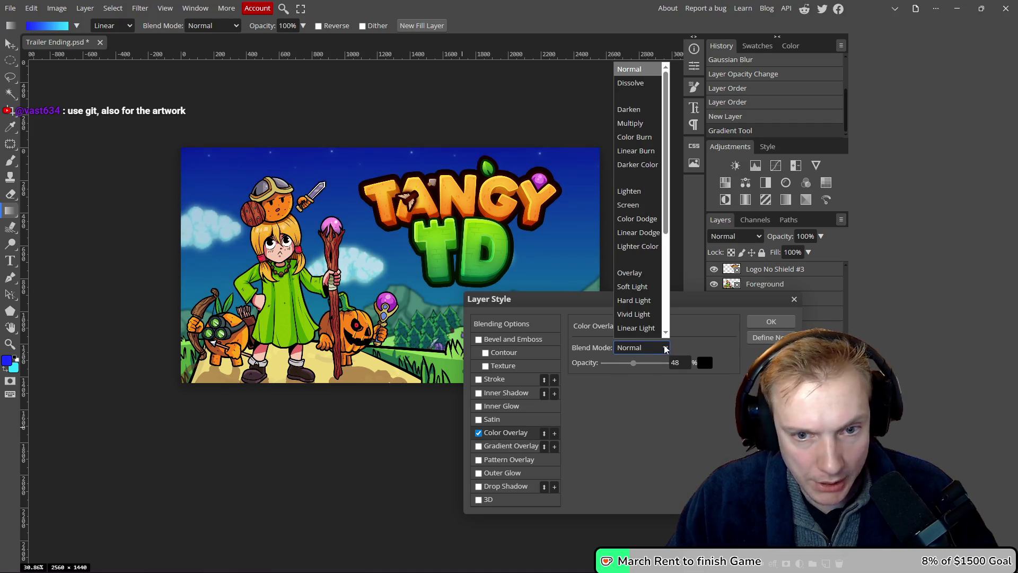
left_click(639, 291)
mouse_move(633, 362)
left_mouse_down()
mouse_move(671, 362)
mouse_move(658, 363)
left_mouse_up()
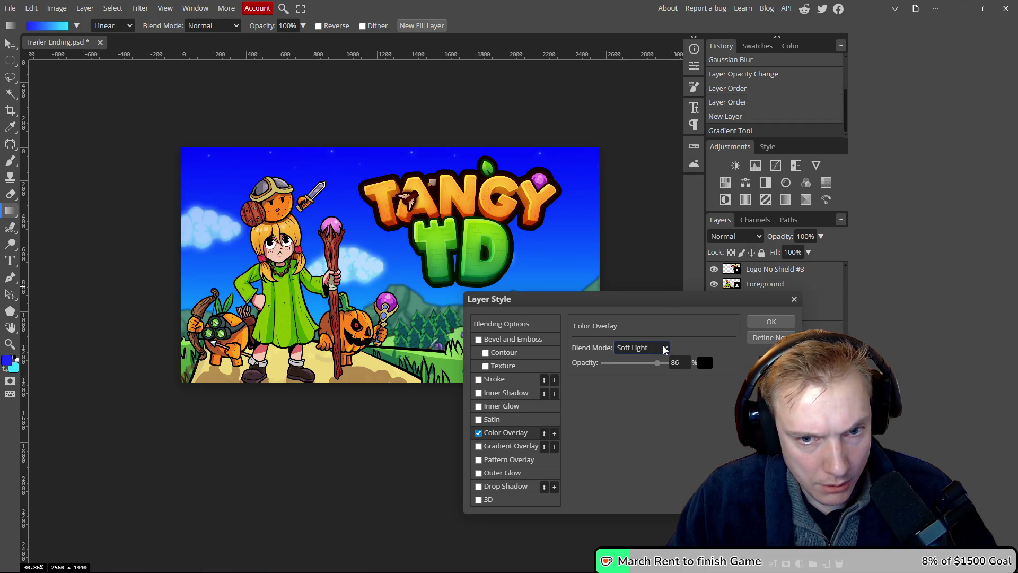
- Try Overlay, Hard Light and Vivid Light, then settle on Linear Light at 36% opacity
left_click(665, 348)
left_click(637, 268)
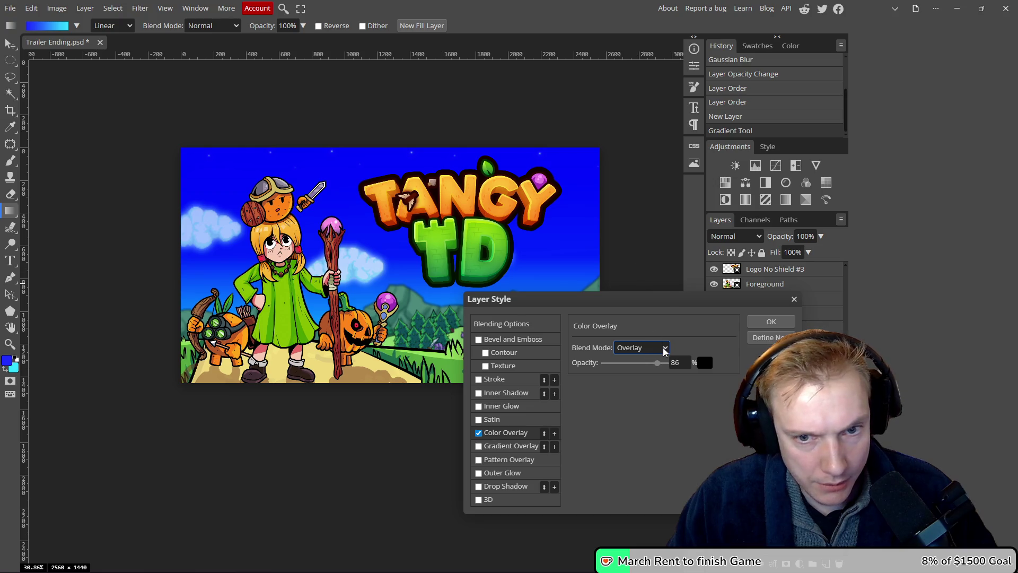
left_click(641, 348)
left_click(637, 300)
left_click_drag(656, 365, 633, 364)
left_click(655, 347)
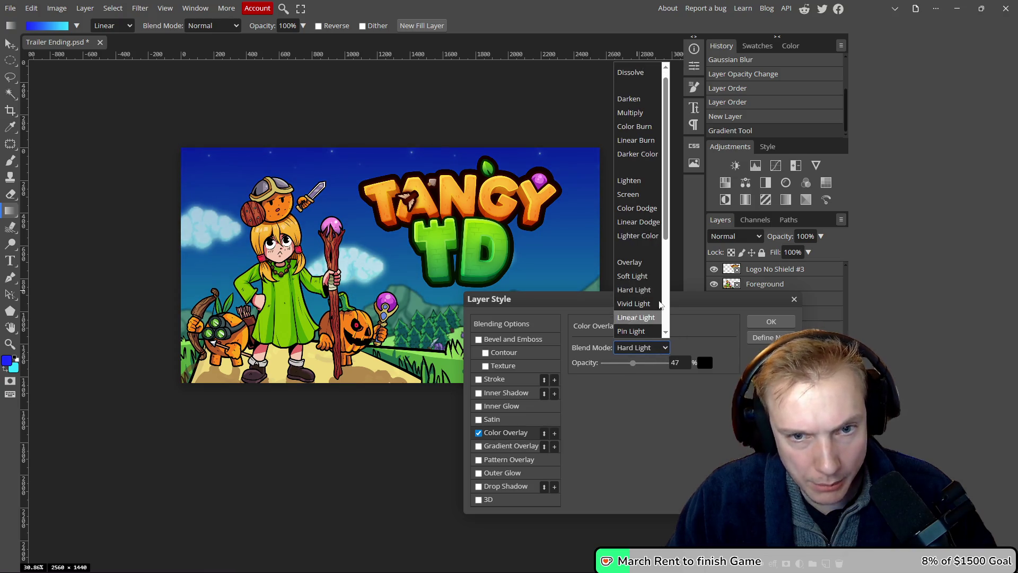
left_click(641, 308)
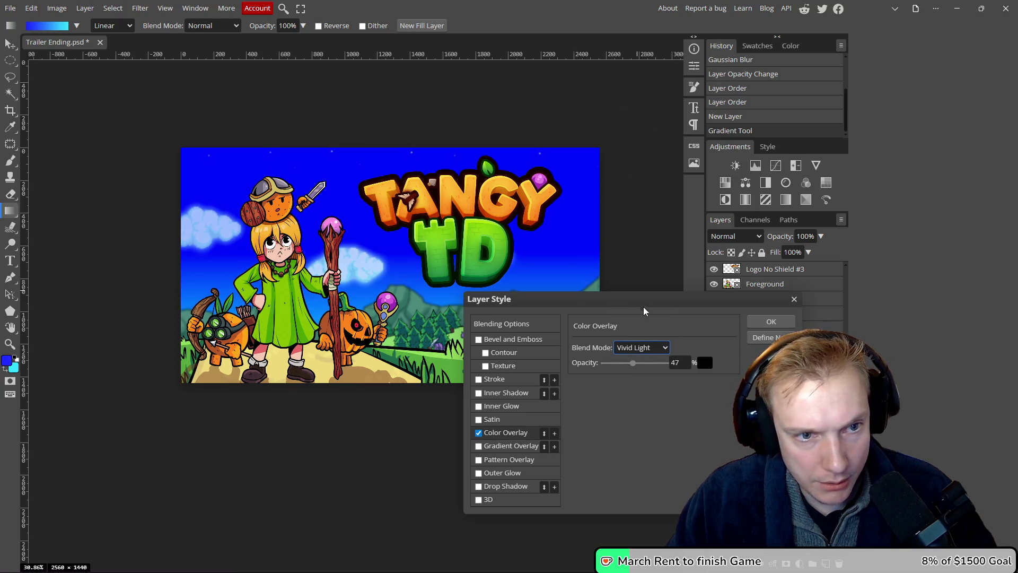
left_click(663, 347)
left_click(638, 319)
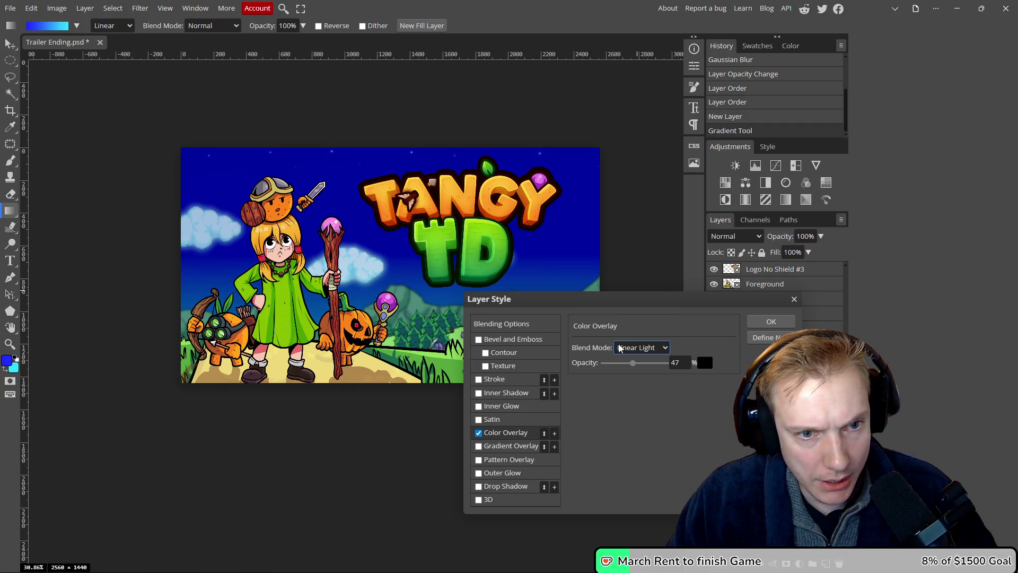
left_click_drag(633, 364, 619, 366)
key("Return")
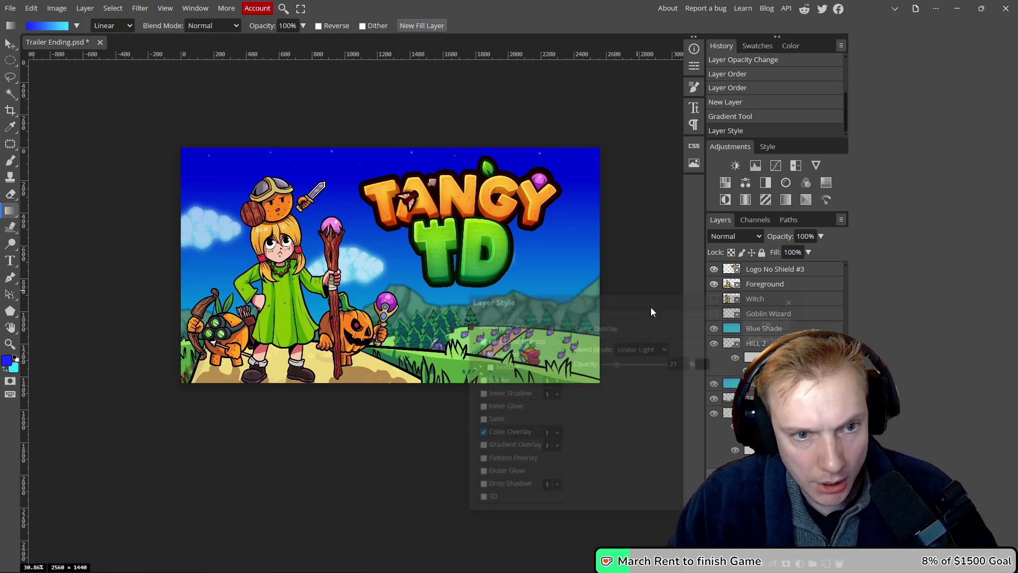
- Lower the opacity of a lower layer in the stack to 54%
scroll(445, 287, "down", 6)
scroll(446, 287, "up", 6)
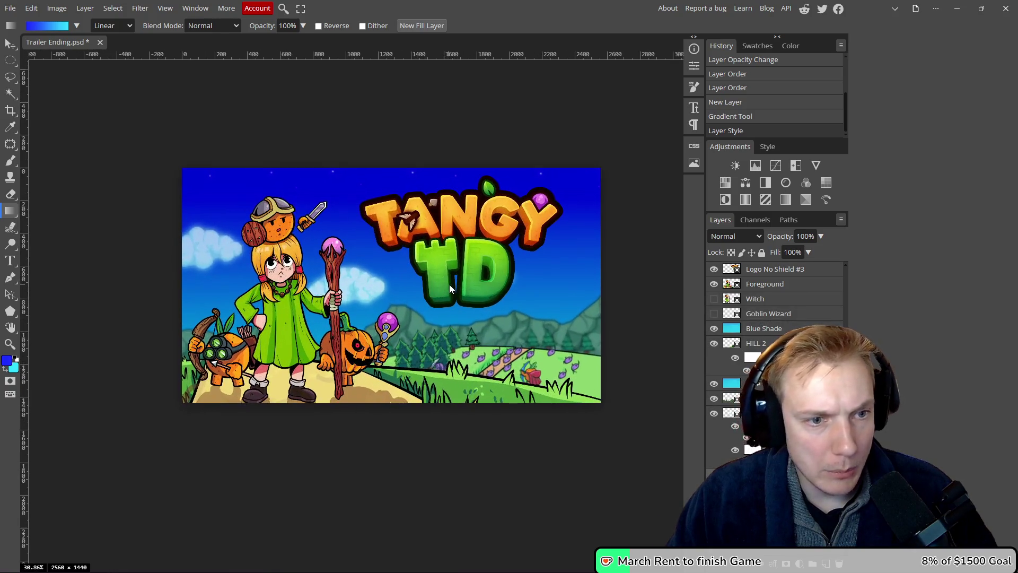
scroll(478, 228, "down", 2)
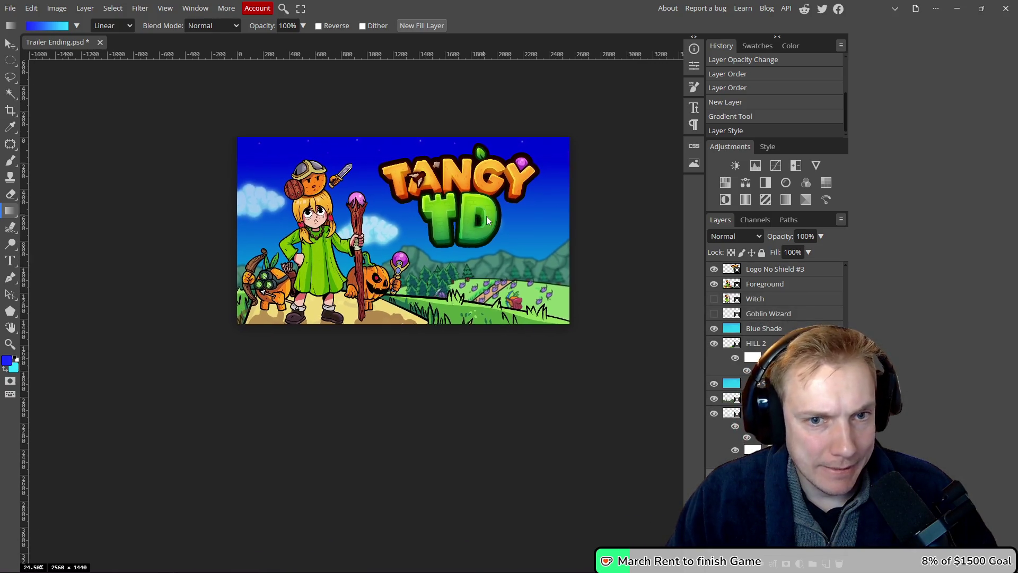
scroll(477, 228, "up", 1)
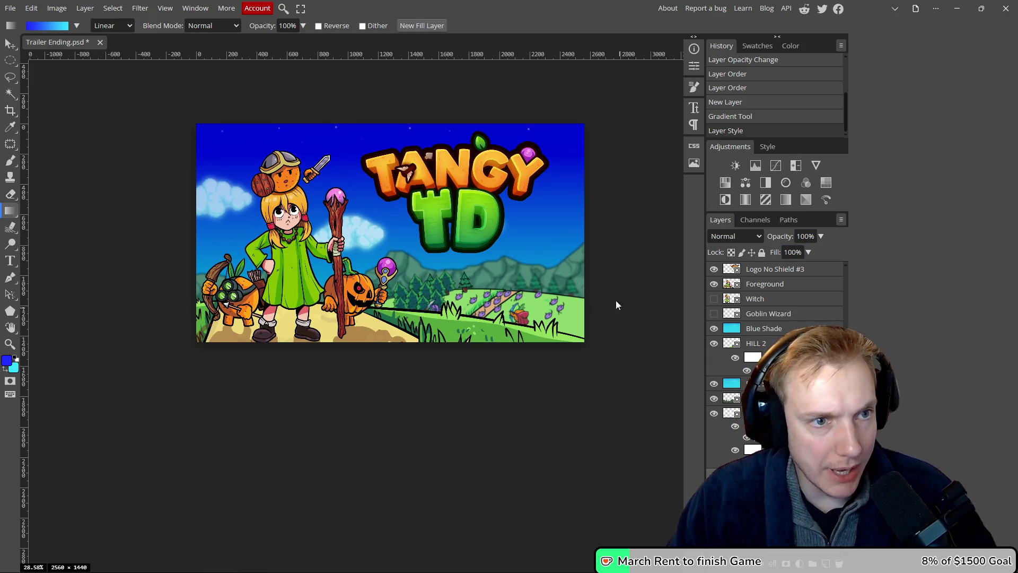
scroll(360, 135, "up", 1)
scroll(344, 140, "up", 3)
scroll(327, 147, "down", 4)
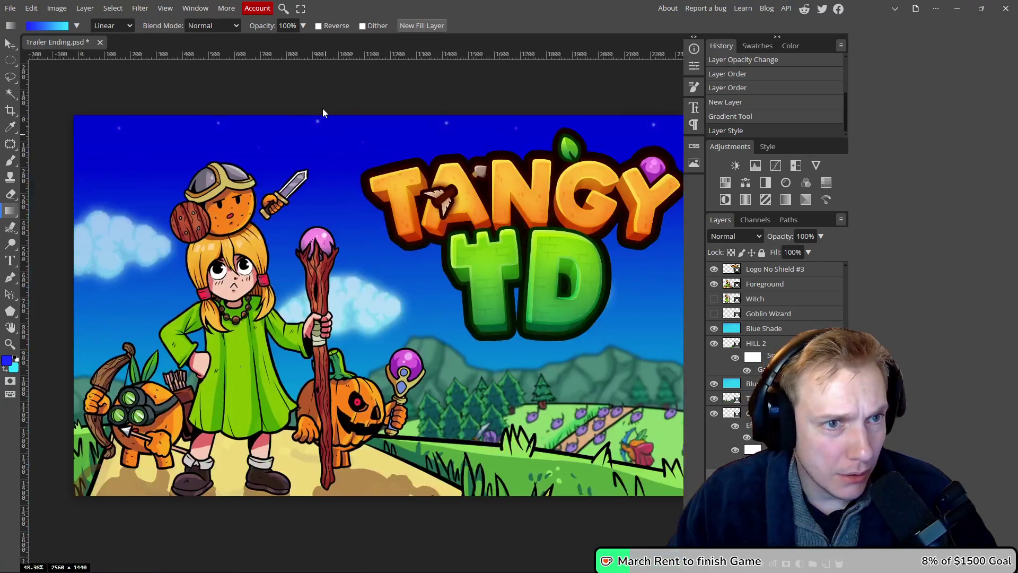
left_click(732, 413)
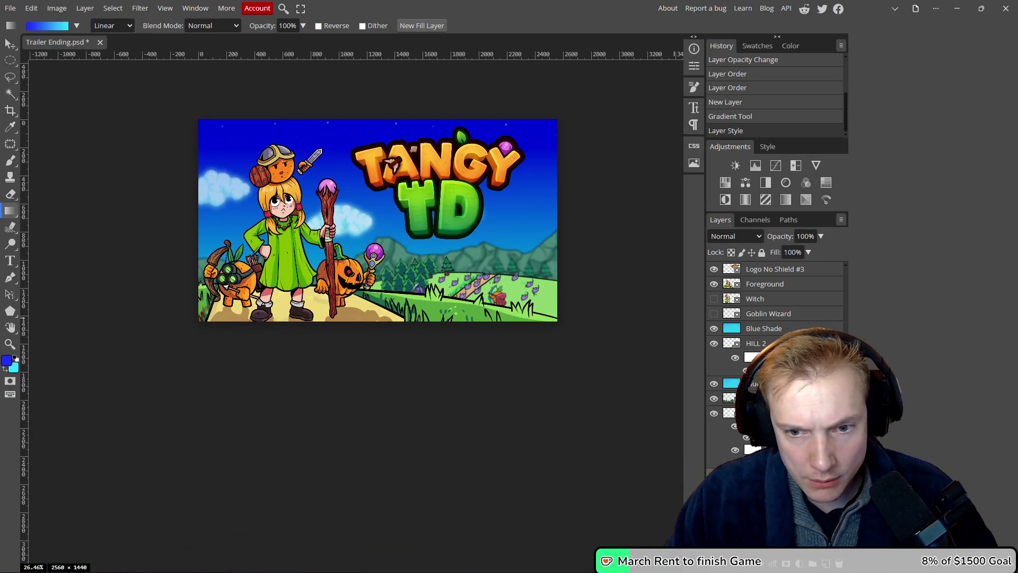
left_click_drag(779, 237, 778, 235)
type("46")
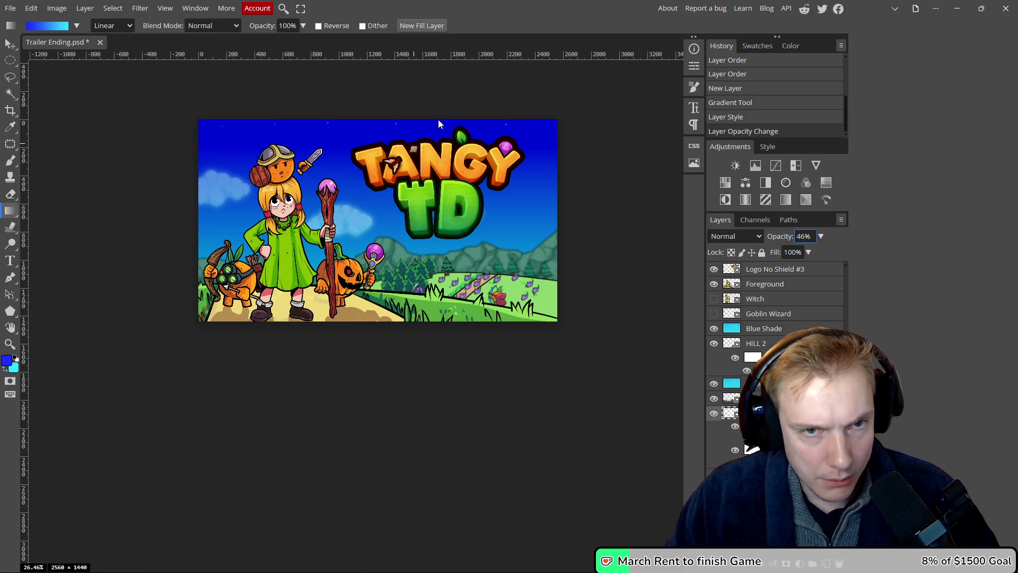
- With the Move tool, select Blue Shade and nudge the Tangy TD logo into a better position
key("v")
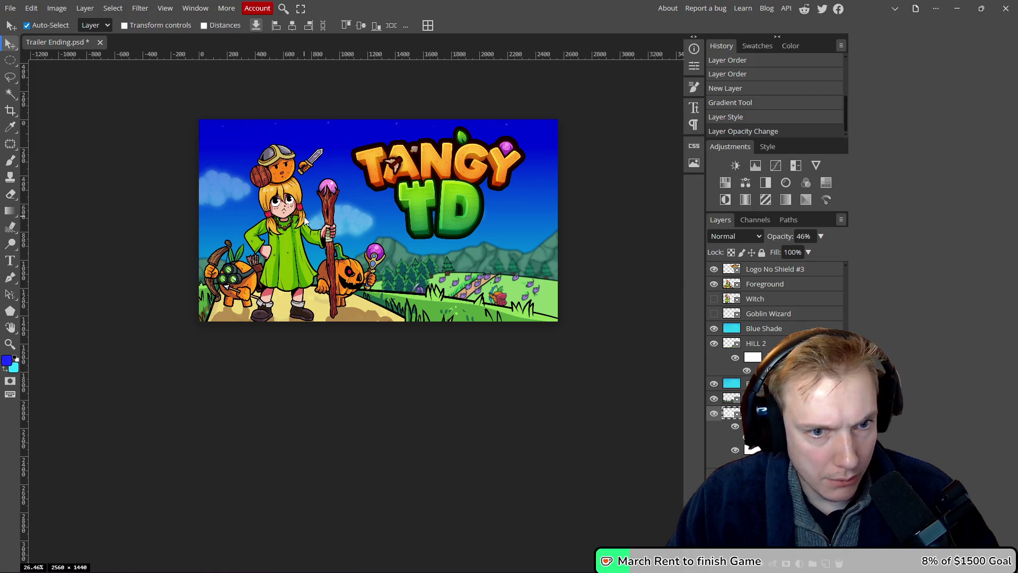
left_click(318, 222)
scroll(483, 313, "down", 1)
scroll(482, 313, "up", 5)
scroll(482, 312, "down", 1)
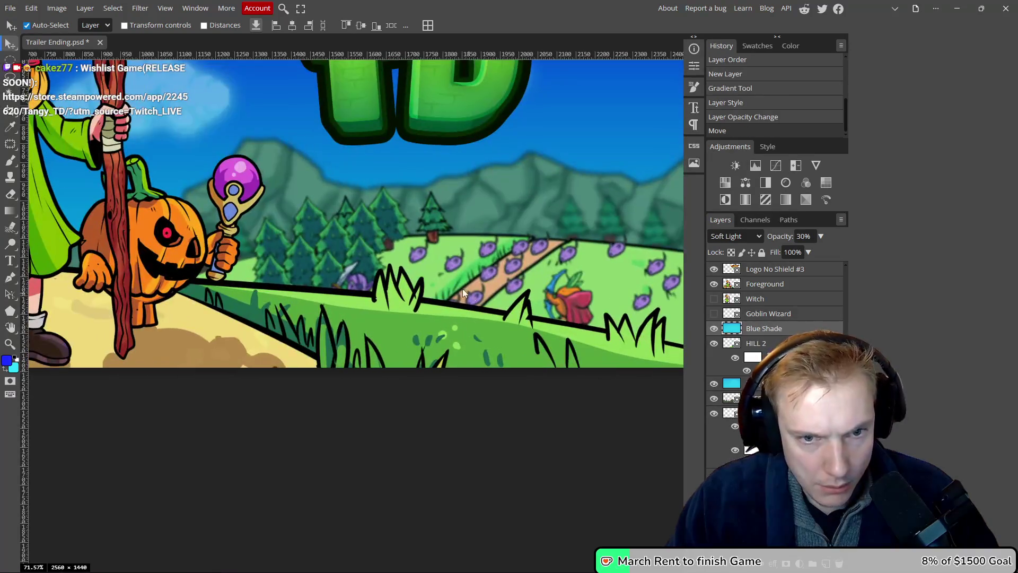
scroll(362, 208, "down", 3)
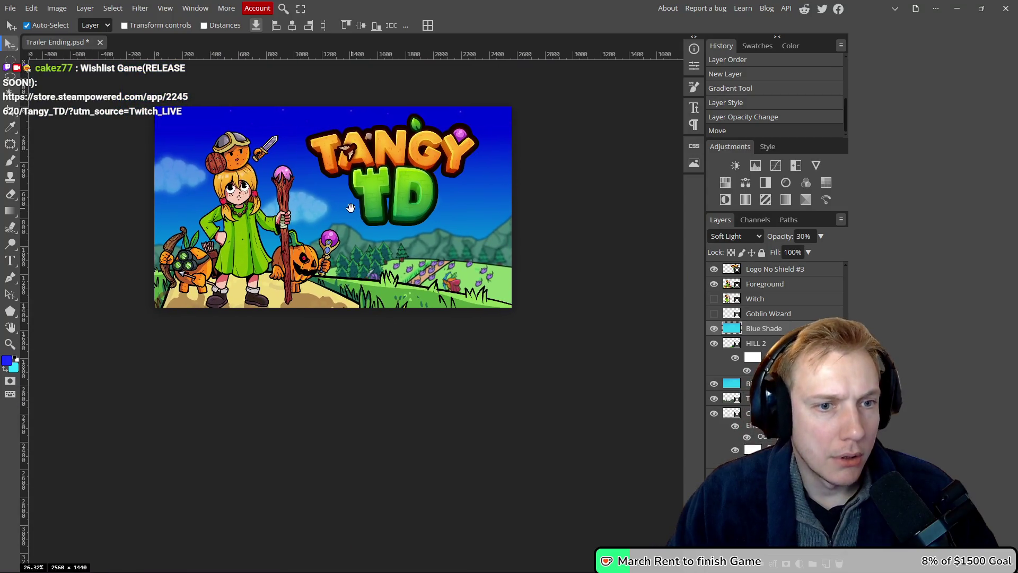
left_click_drag(400, 189, 466, 204)
scroll(398, 182, "down", 1)
scroll(402, 182, "down", 1)
scroll(411, 189, "up", 3)
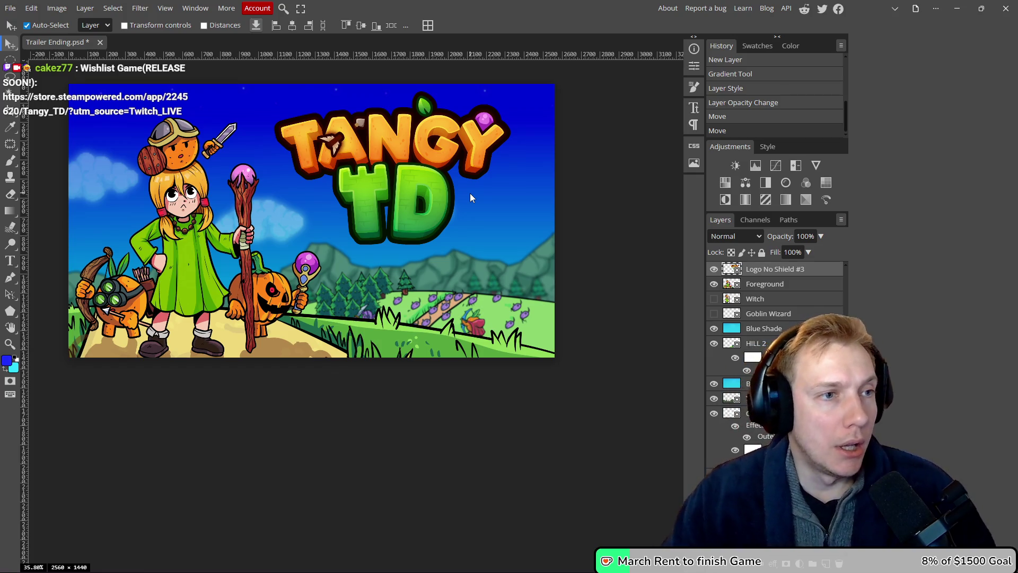
left_click(10, 8)
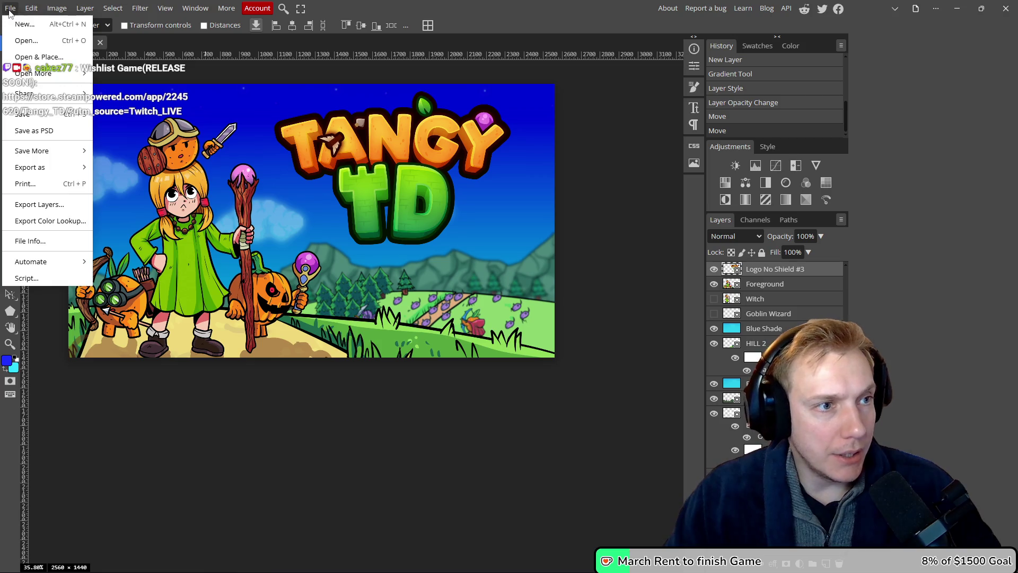
- Save the artwork as a PSD named Thumbnail in the Red Potion Capsule folder
left_click(21, 130)
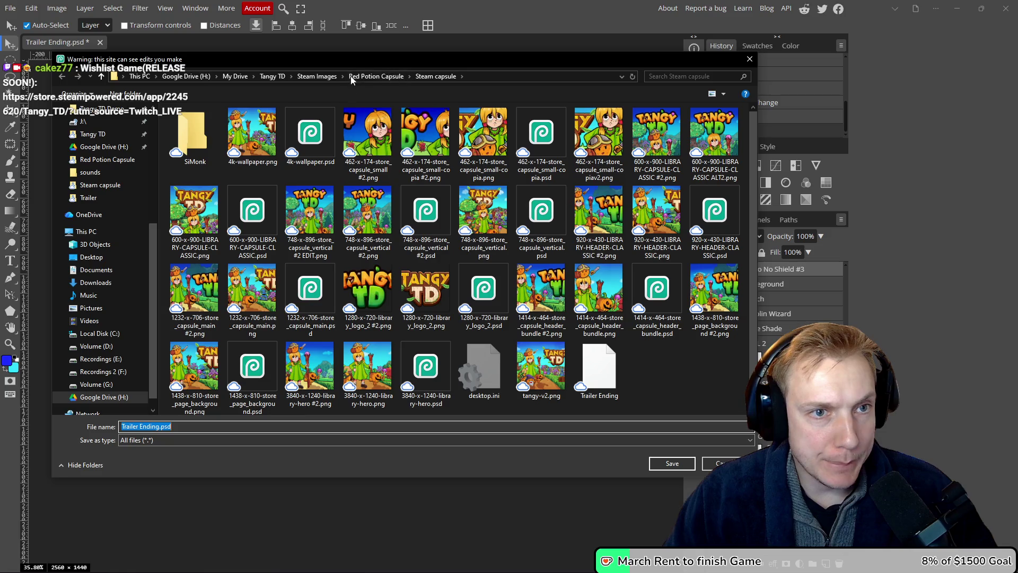
left_click(374, 76)
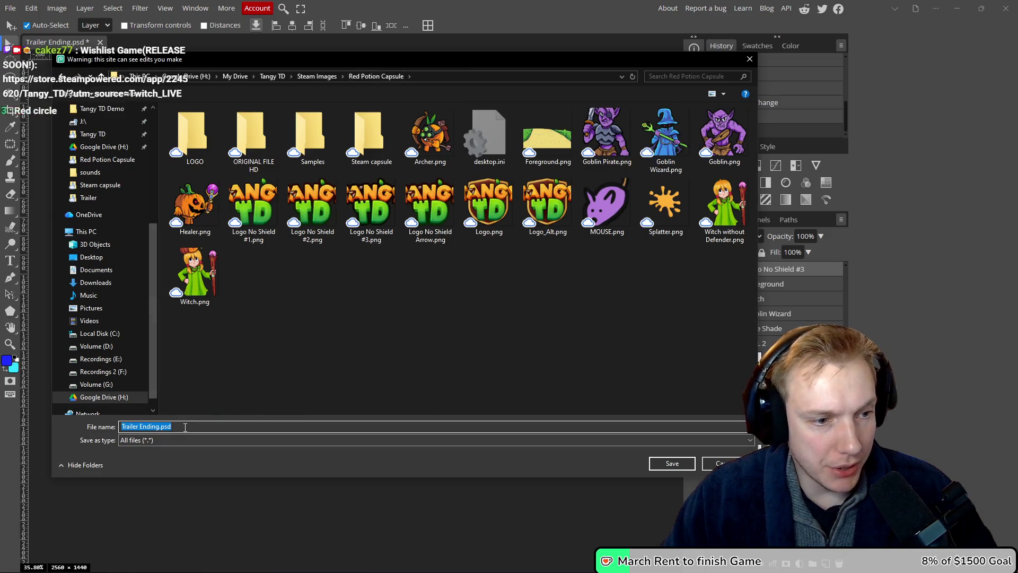
key("ctrl+a")
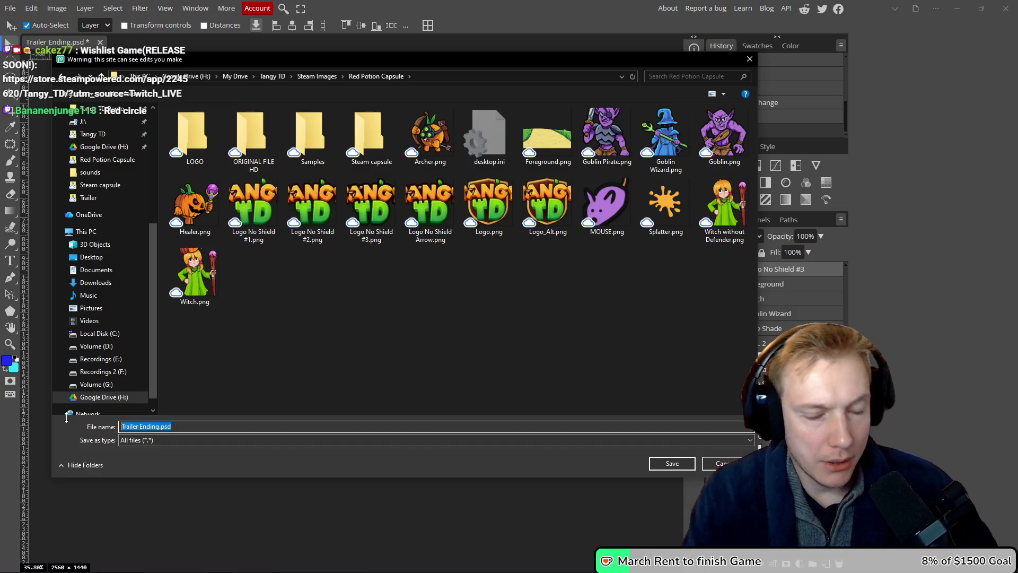
type("Thumbnail")
key("Return")
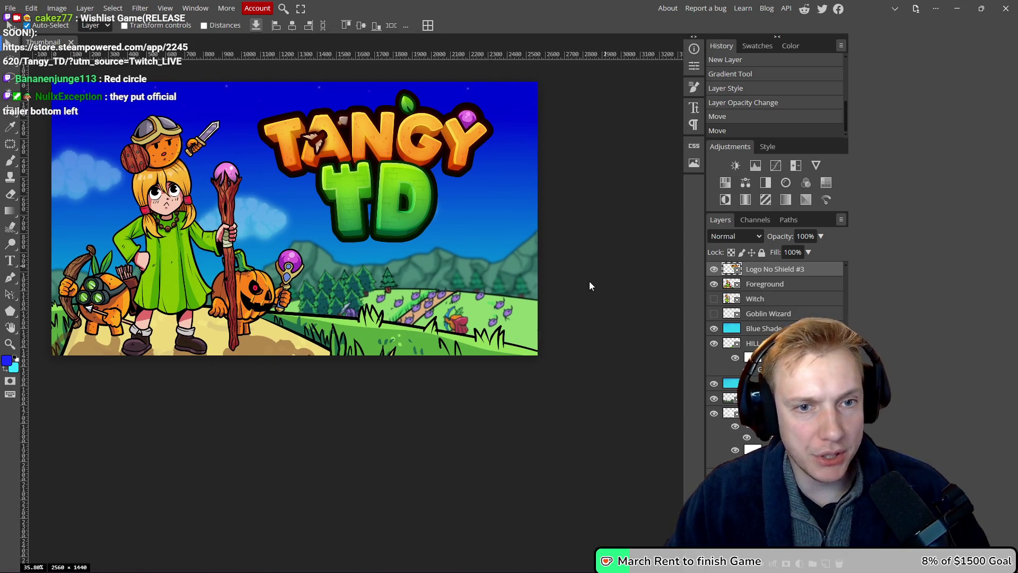
- Export the artwork for web as Thumbnail.png into the Red Potion Capsule folder
key("alt+shift+ctrl+s")
left_click(415, 235)
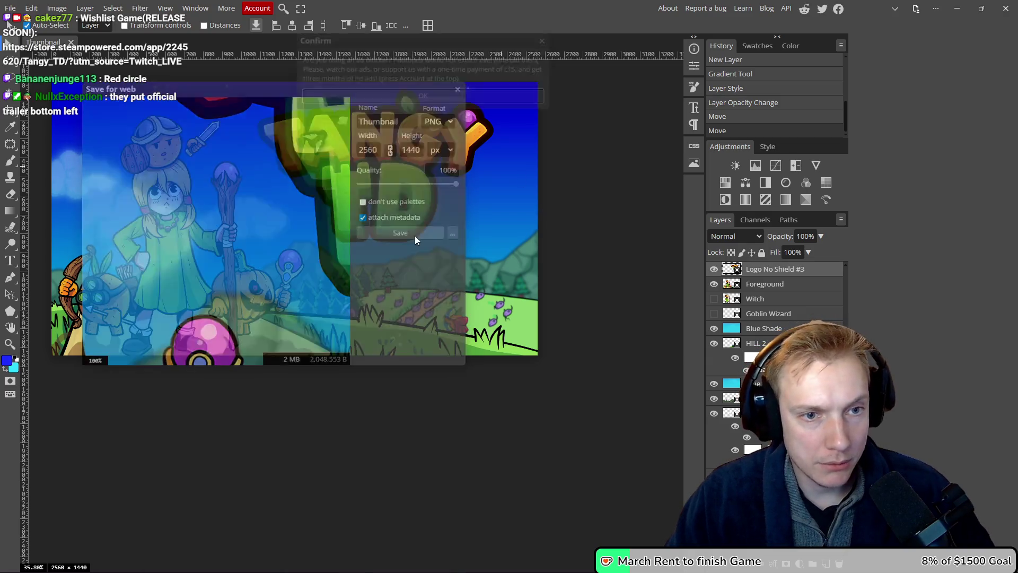
left_click(806, 69)
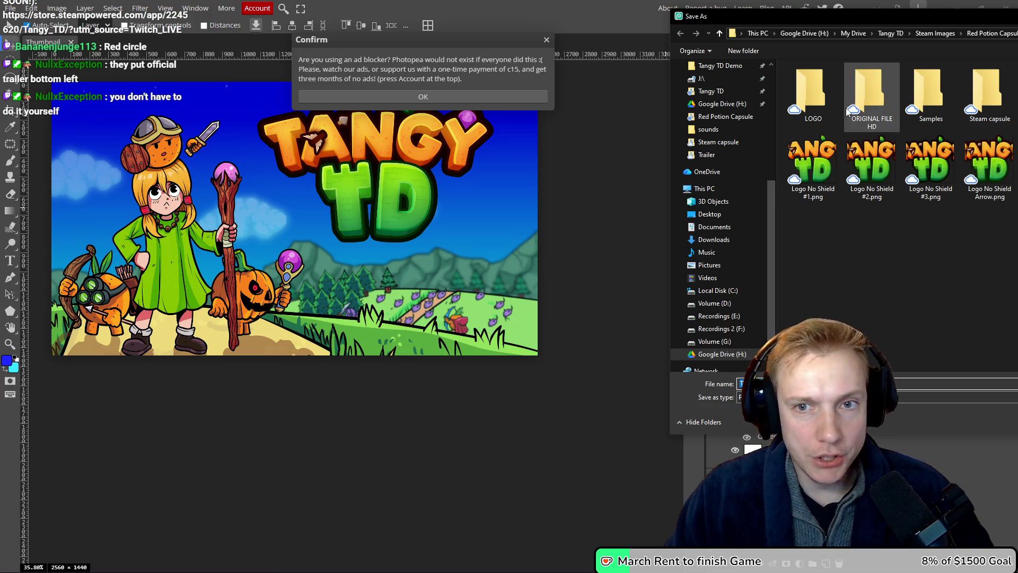
key("Escape")
left_click(805, 69)
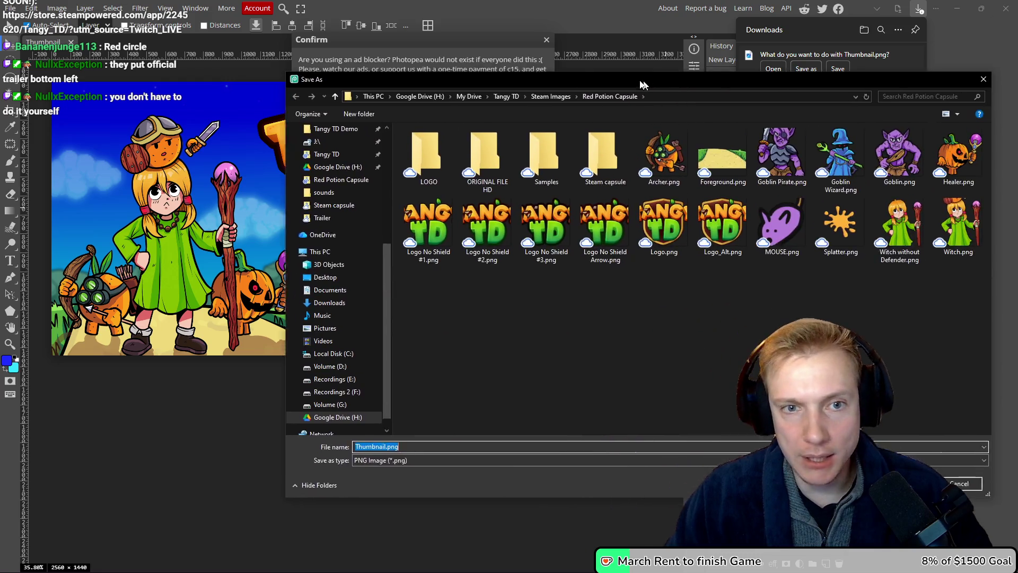
key("Return")
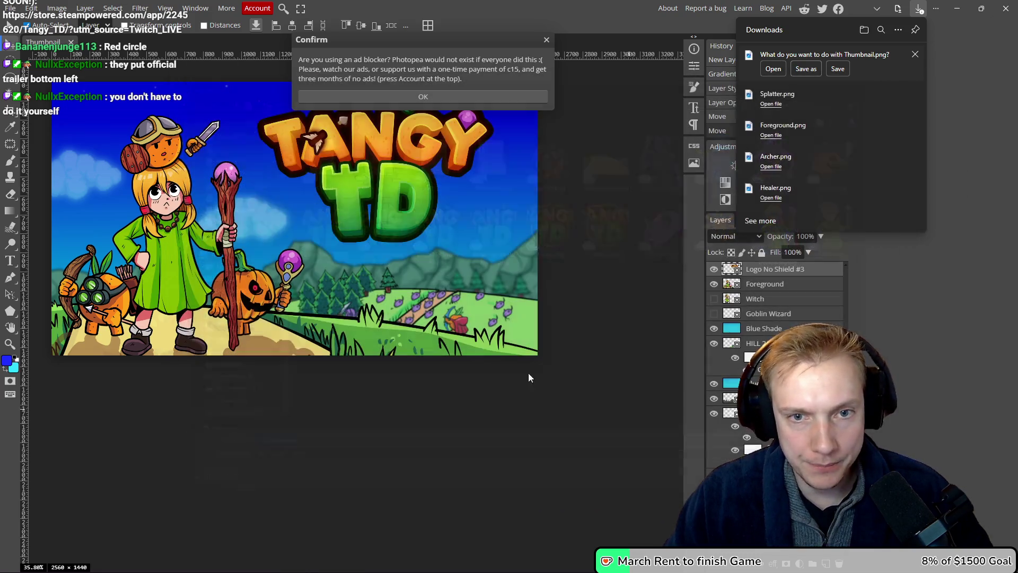
left_click(548, 388)
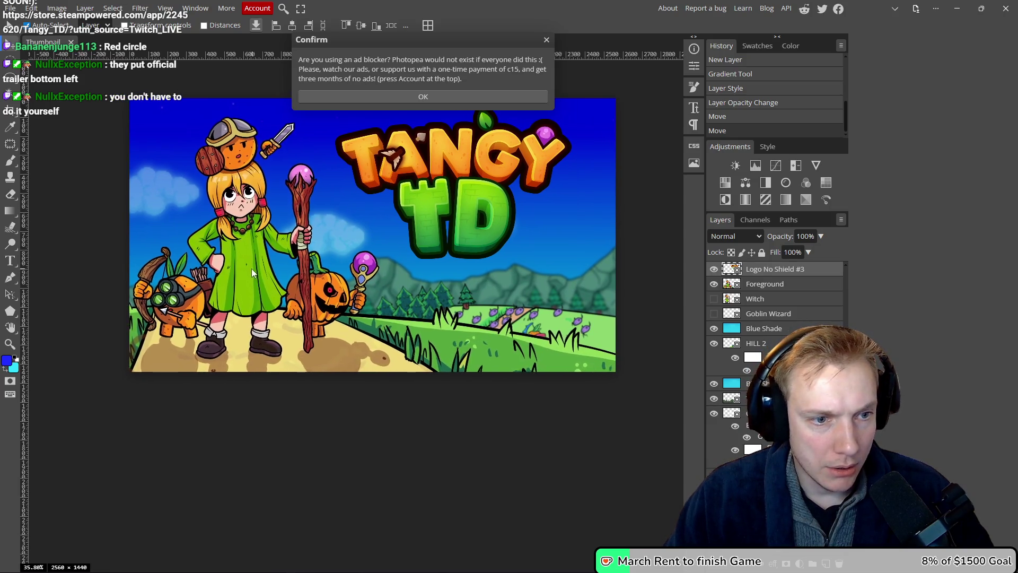
- Lock the Blue Shade and cyan shade layers and nudge the HILL 2 hills and trees slightly
left_click(254, 269)
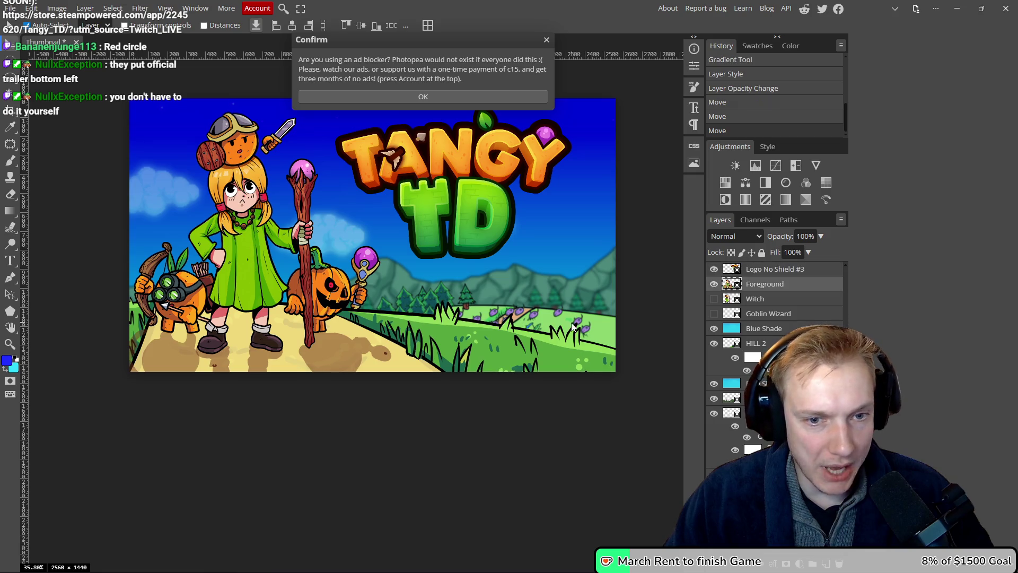
left_click(546, 318)
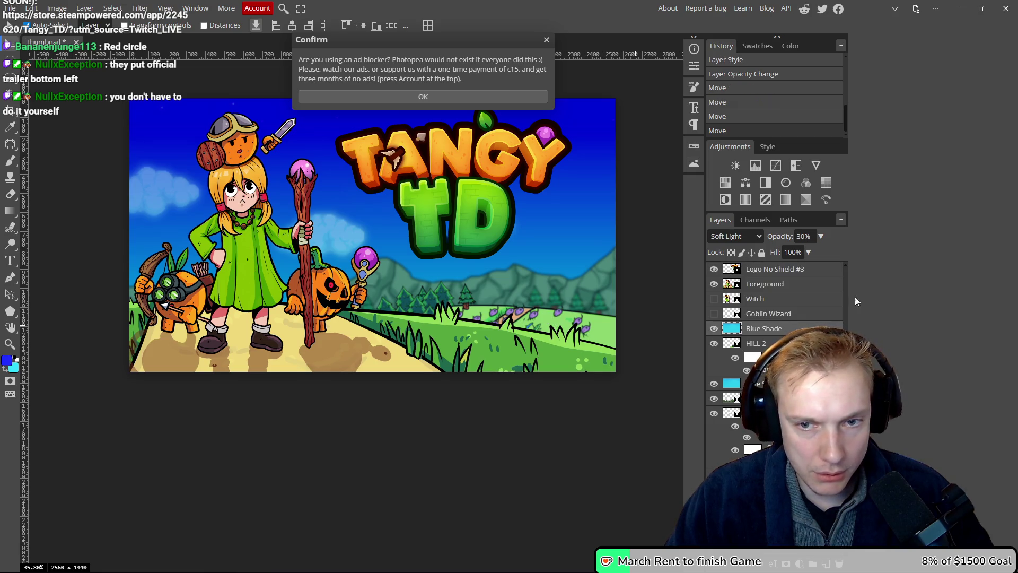
left_click(762, 252)
left_click_drag(528, 318, 539, 299)
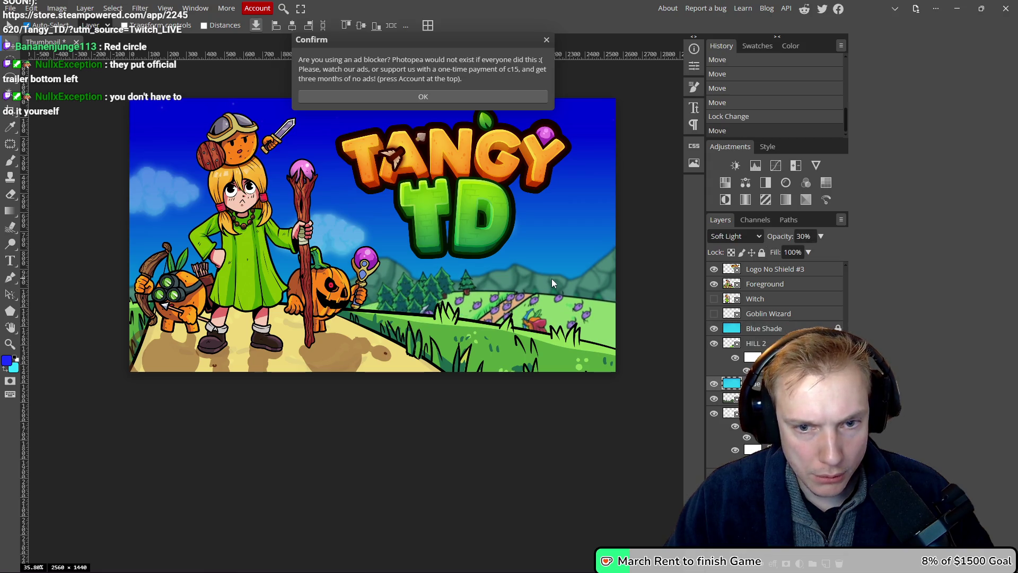
left_click(552, 279)
left_click(762, 253)
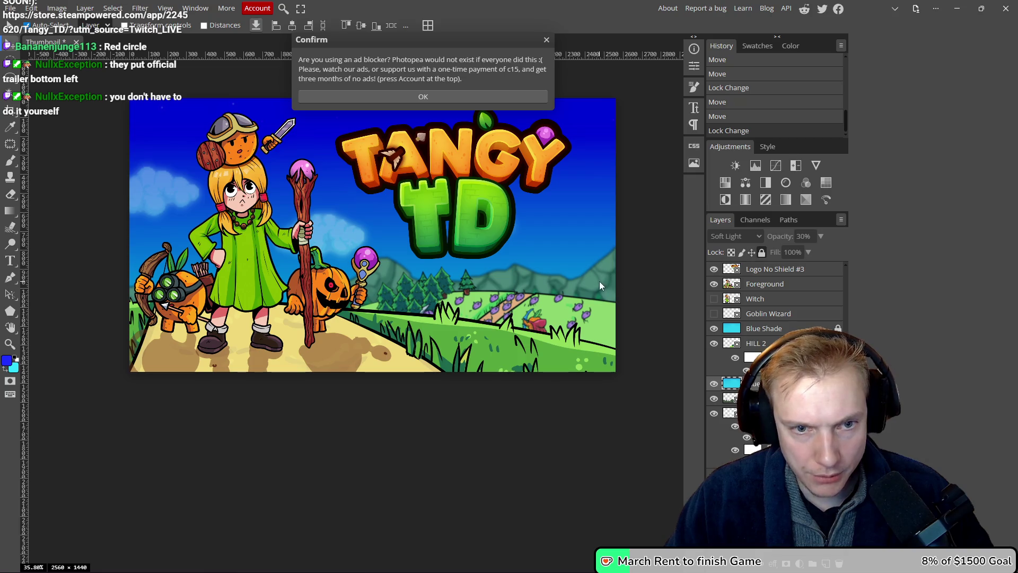
left_click_drag(601, 264, 607, 266)
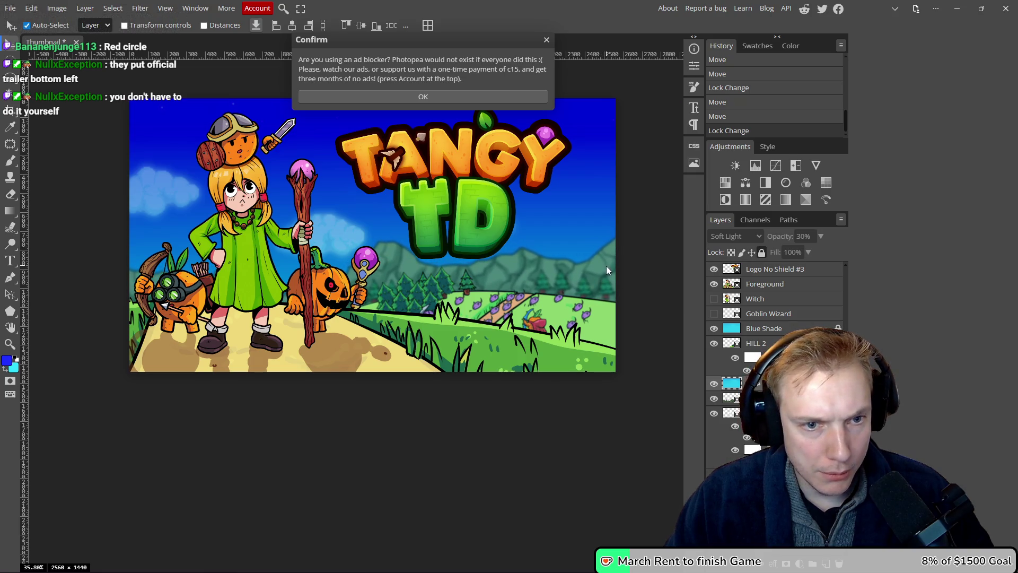
- Close the ad-blocker notice and move the Tangy TD logo slightly up and left
left_click(457, 201)
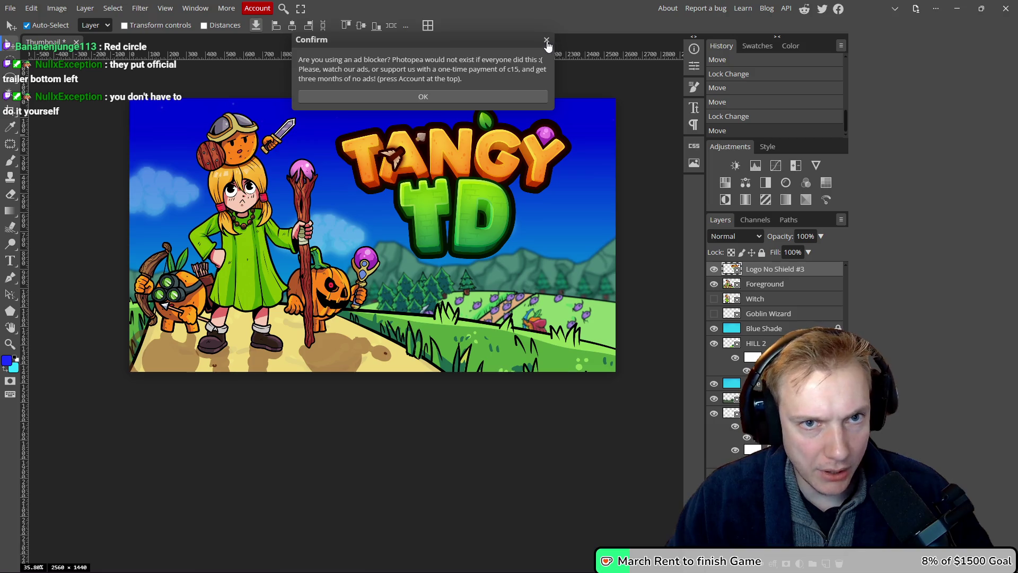
left_click(547, 40)
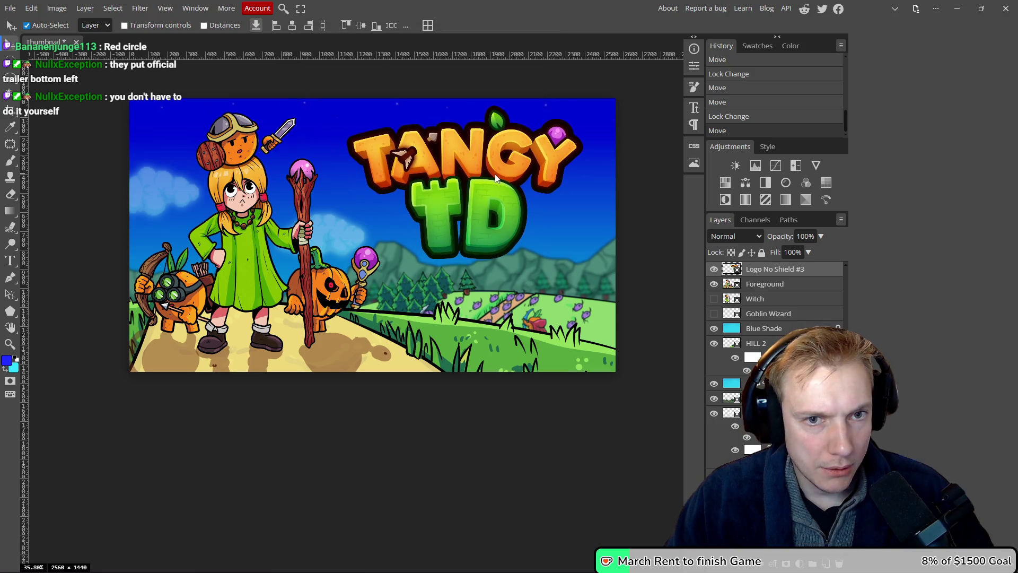
scroll(467, 202, "down", 5)
scroll(440, 226, "up", 2)
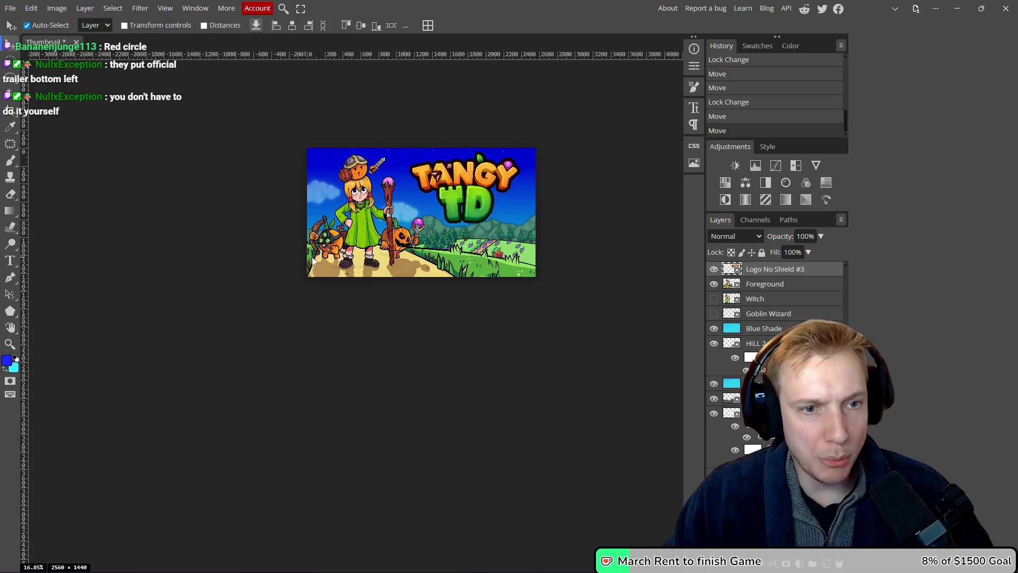
scroll(409, 237, "down", 3)
scroll(410, 238, "up", 3)
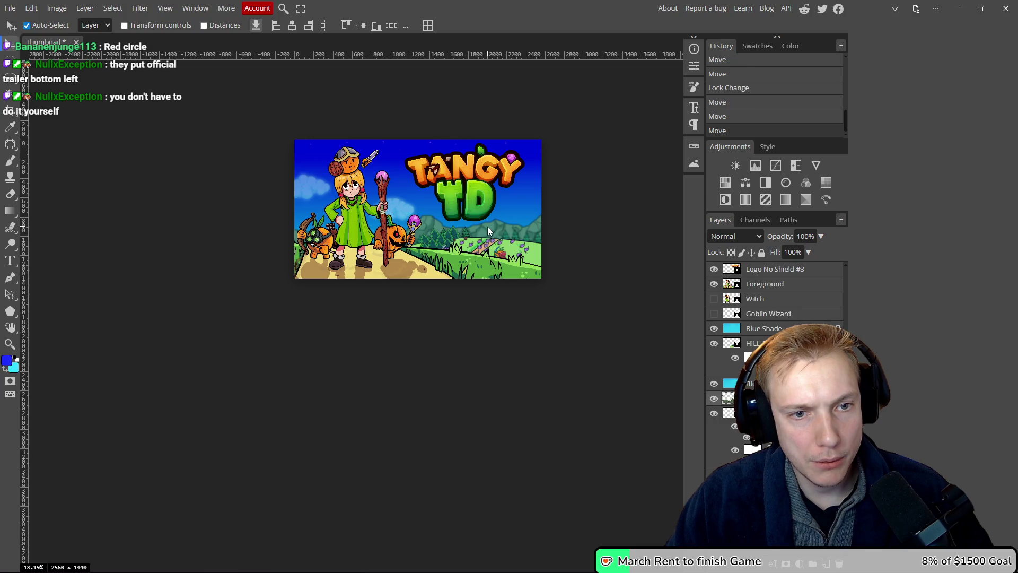
left_click_drag(473, 193, 469, 192)
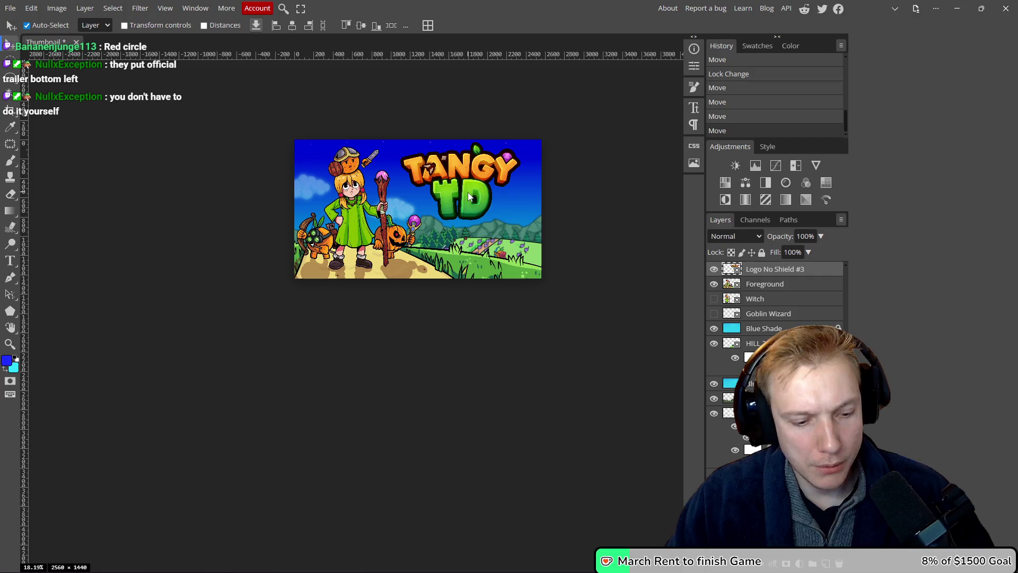
- Scale the logo down proportionally to about 1120×726 px and nudge it right and down
key("ctrl+alt+t")
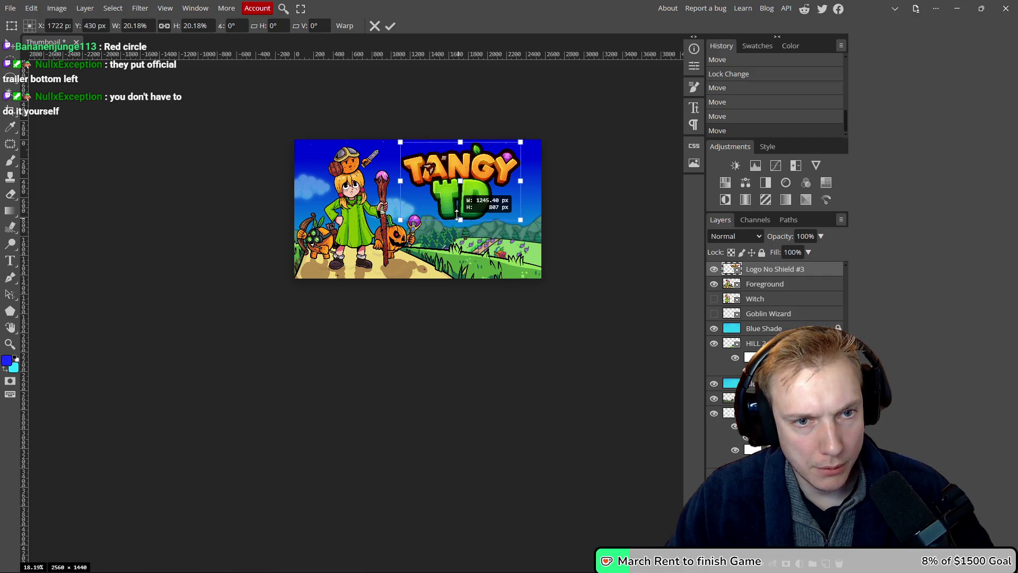
left_click_drag(458, 211, 460, 213)
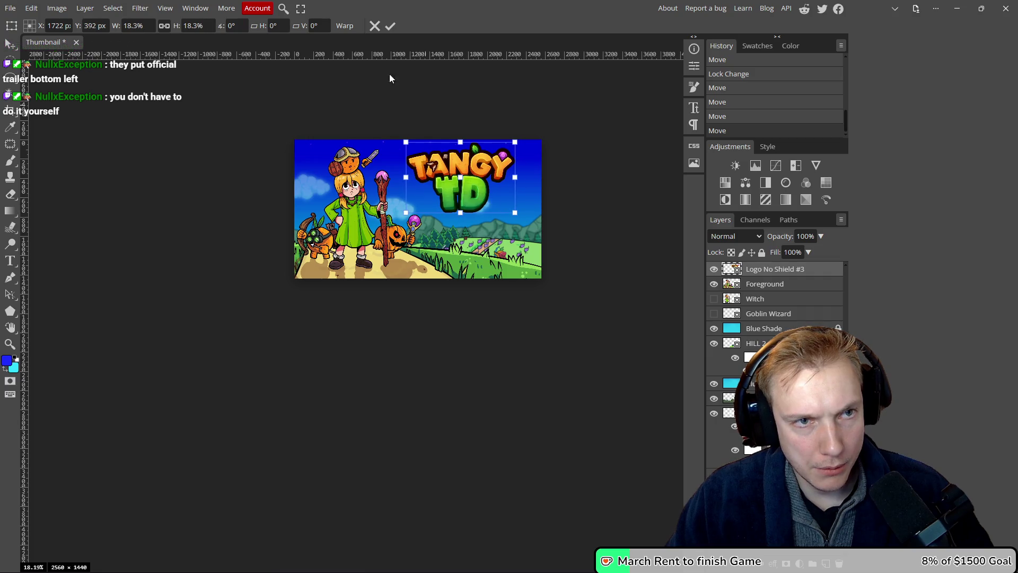
left_click(390, 26)
scroll(469, 233, "down", 10)
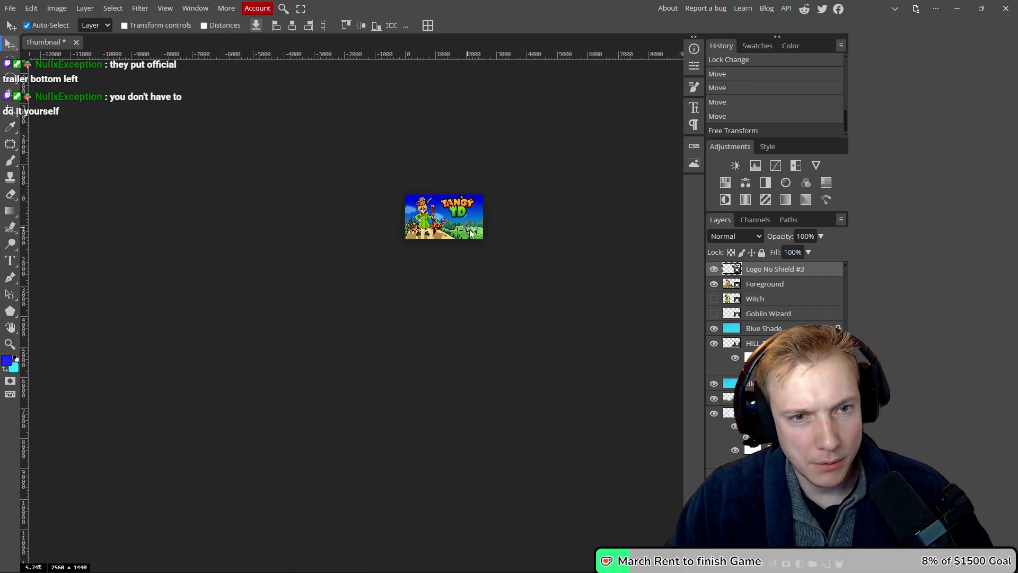
scroll(470, 232, "up", 12)
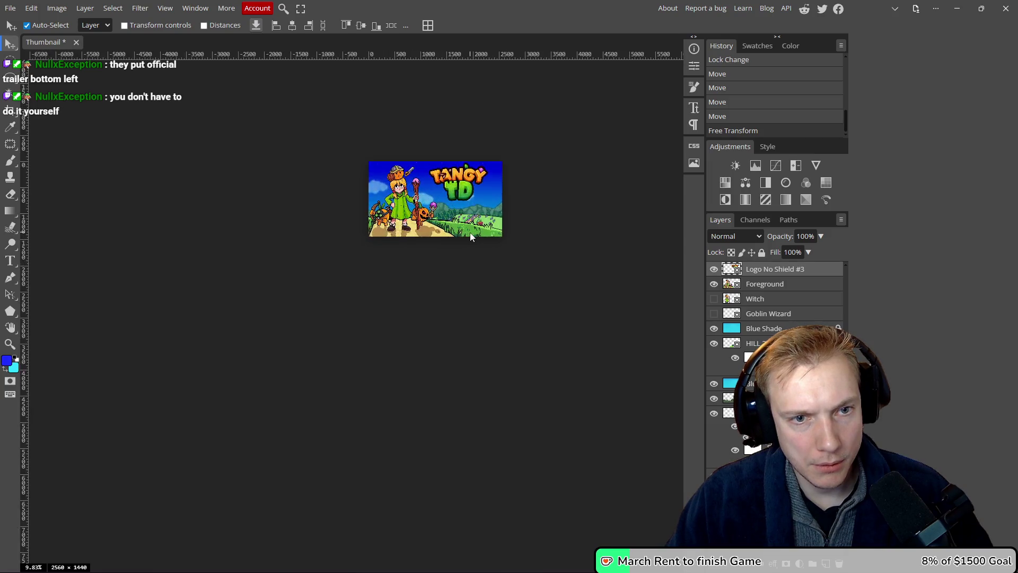
left_click_drag(447, 117, 455, 121)
- Select HILL 2 and move its hills, trees and path about 22 px left
scroll(493, 150, "down", 2)
scroll(485, 164, "up", 2)
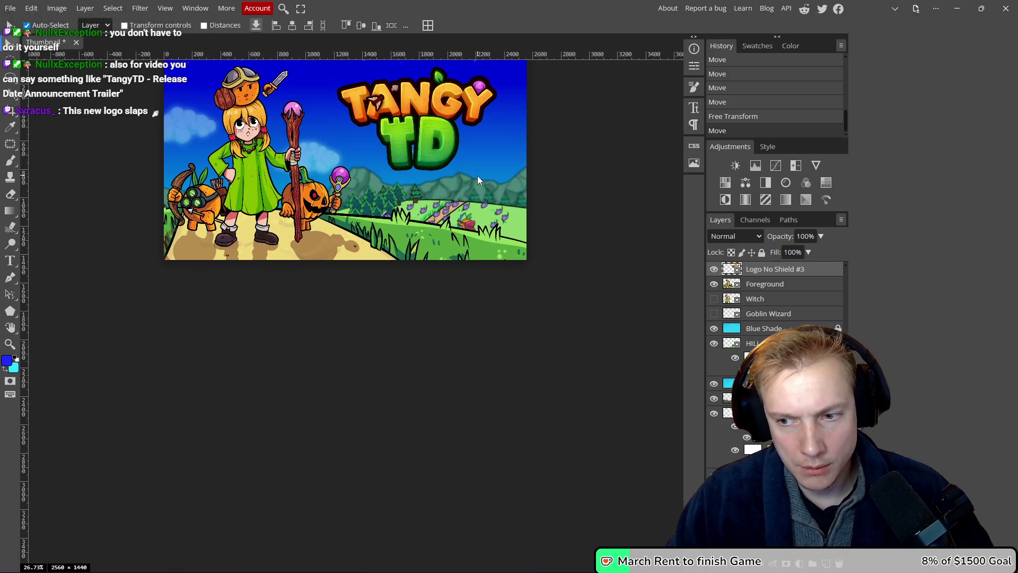
scroll(472, 169, "down", 3)
scroll(460, 151, "up", 4)
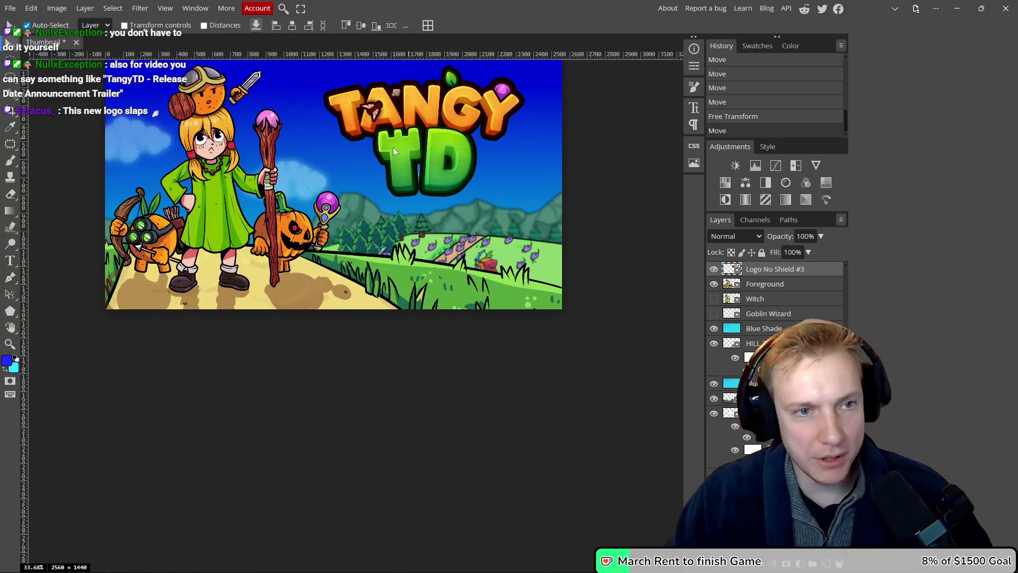
scroll(398, 147, "down", 2)
scroll(382, 159, "up", 6)
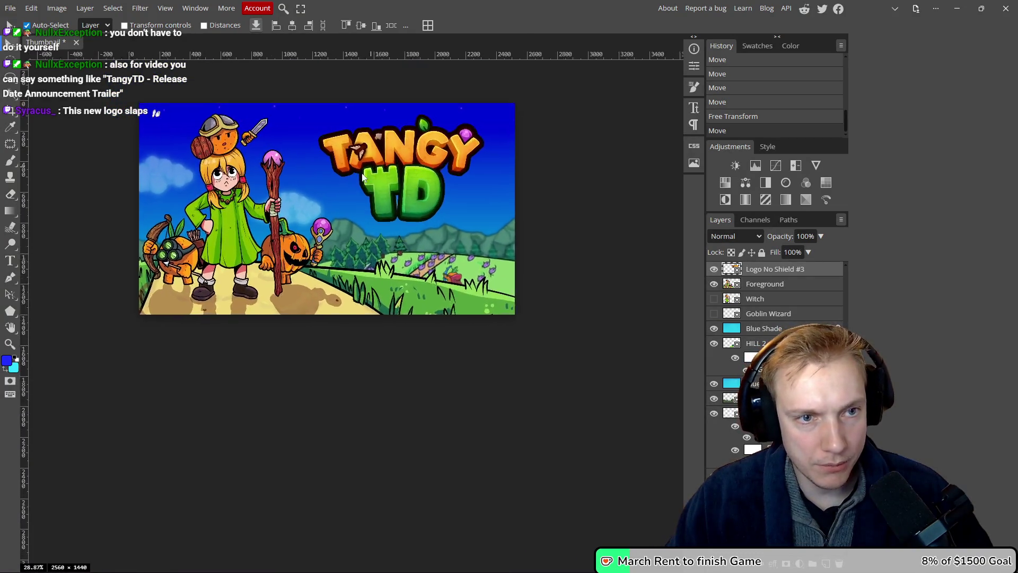
scroll(340, 178, "down", 4)
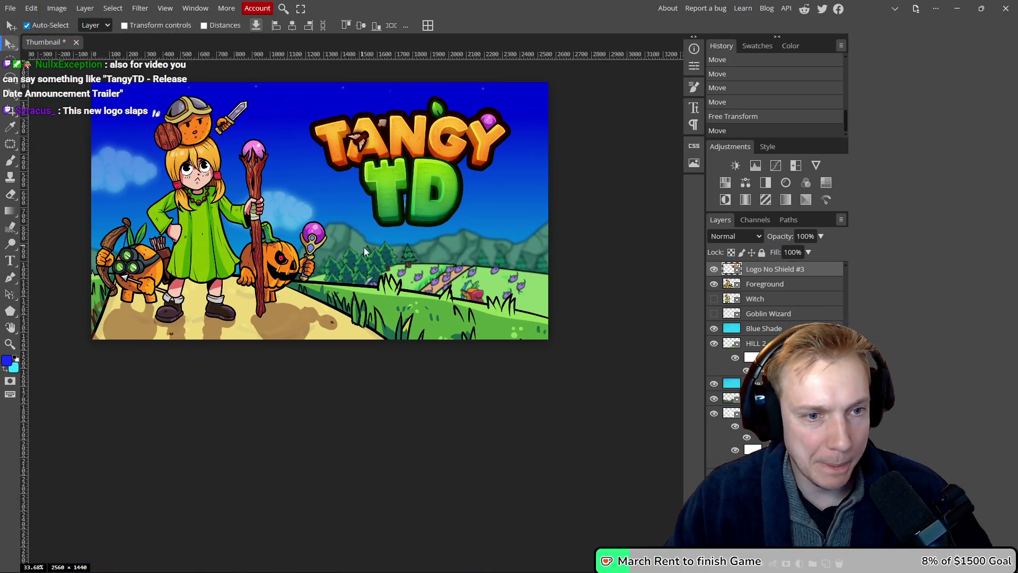
left_click(415, 268)
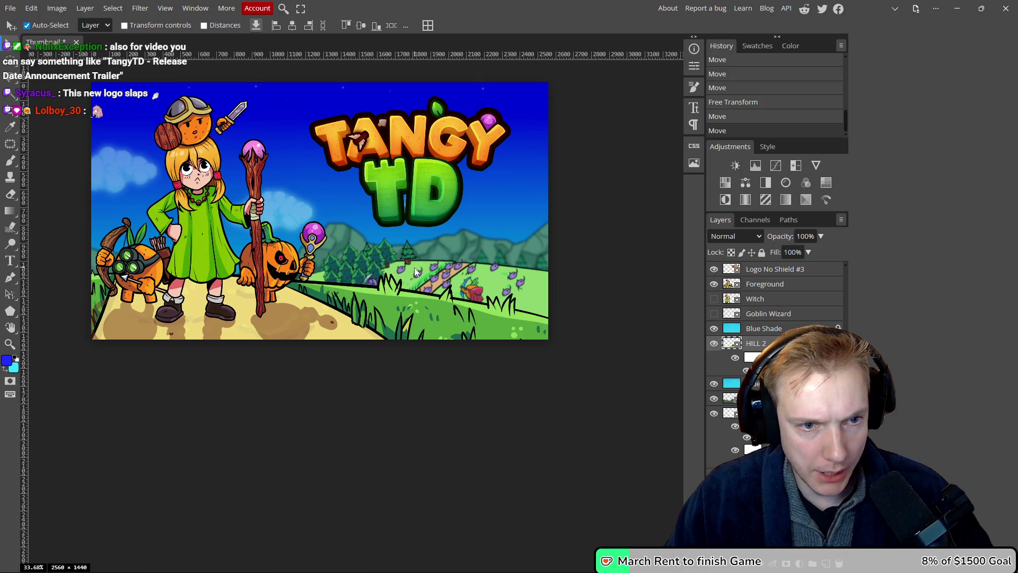
mouse_move(415, 271)
left_mouse_down()
mouse_move(386, 274)
mouse_move(393, 268)
left_mouse_up()
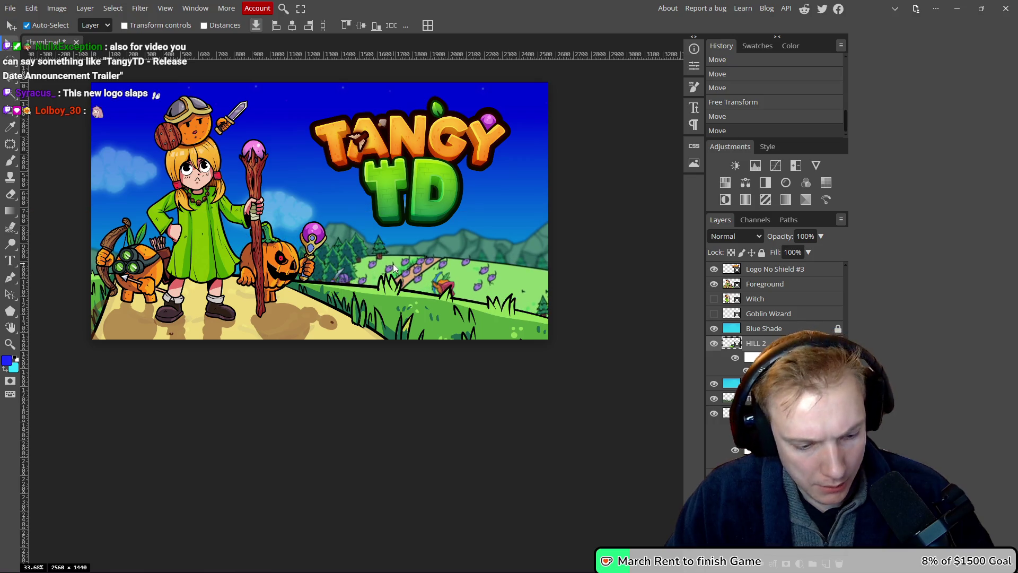
- Free-transform HILL 2 to about 76% width and 74% height and raise it higher
key("ctrl+t")
left_click_drag(324, 213, 319, 256)
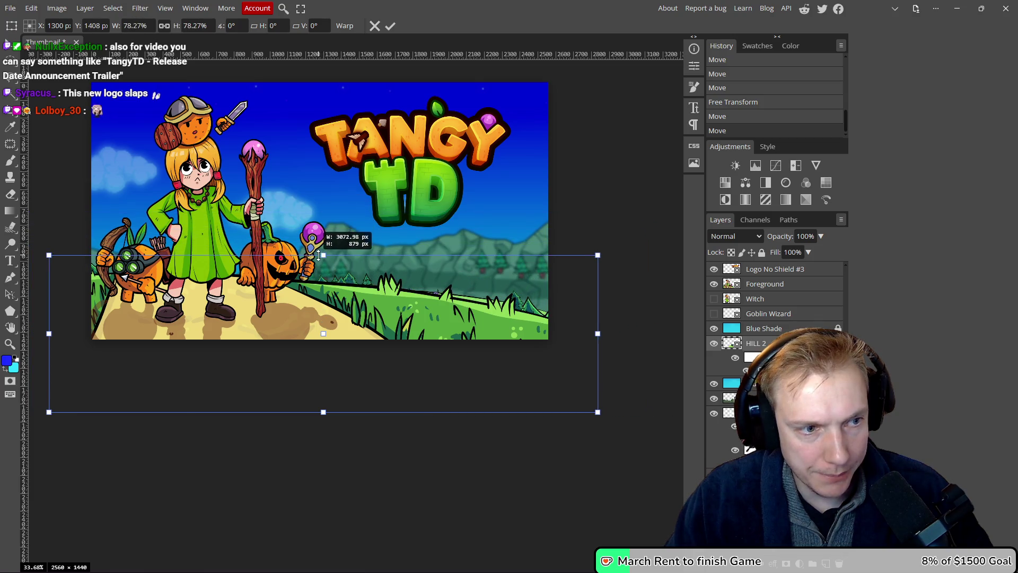
mouse_move(421, 269)
left_mouse_down()
mouse_move(439, 243)
mouse_move(428, 237)
left_mouse_up()
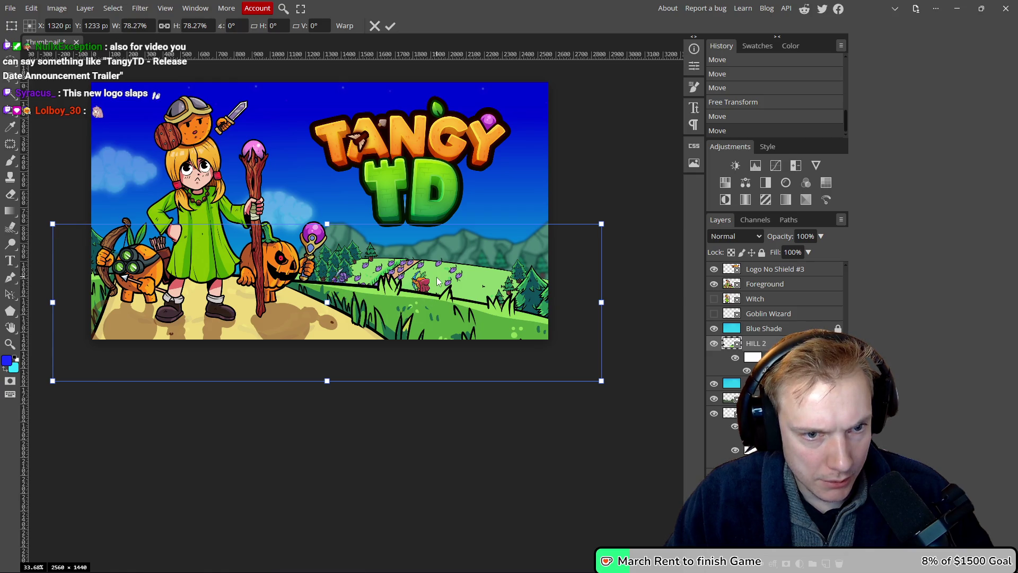
left_click_drag(327, 224, 324, 229)
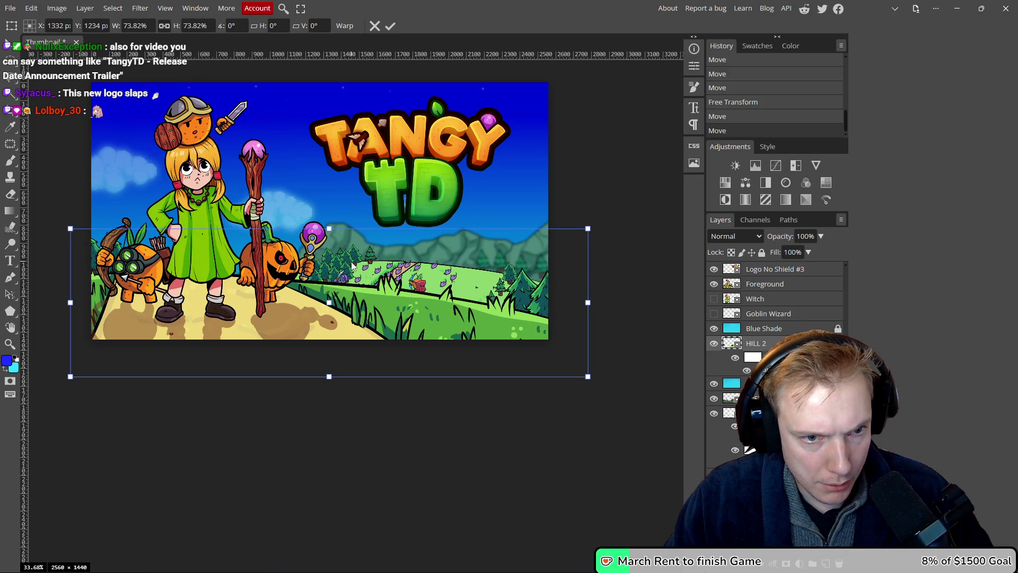
left_click_drag(589, 303, 600, 302)
left_click_drag(449, 278, 449, 277)
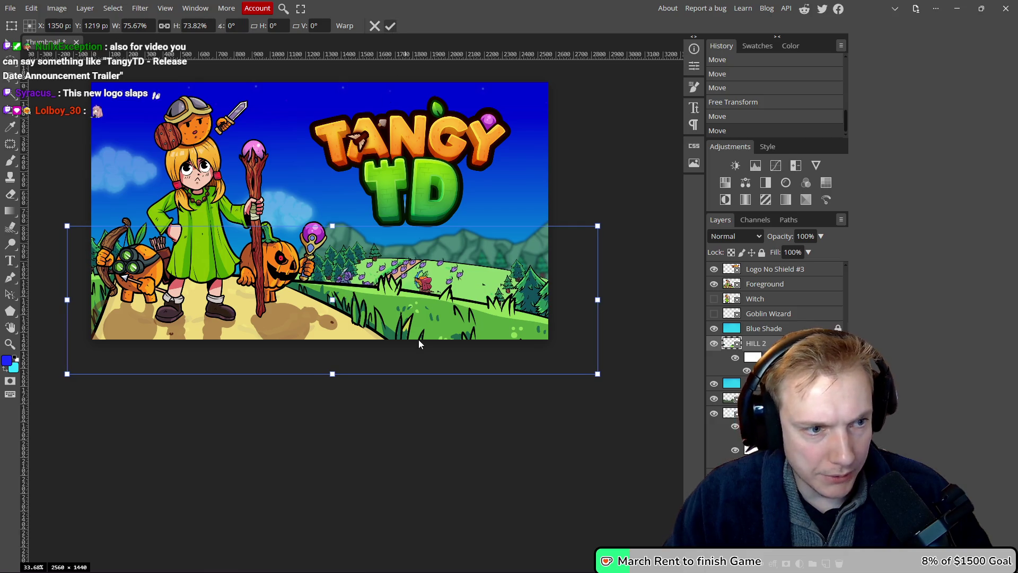
left_click(390, 26)
- Save the Thumbnail document with Ctrl+S
scroll(373, 278, "down", 8)
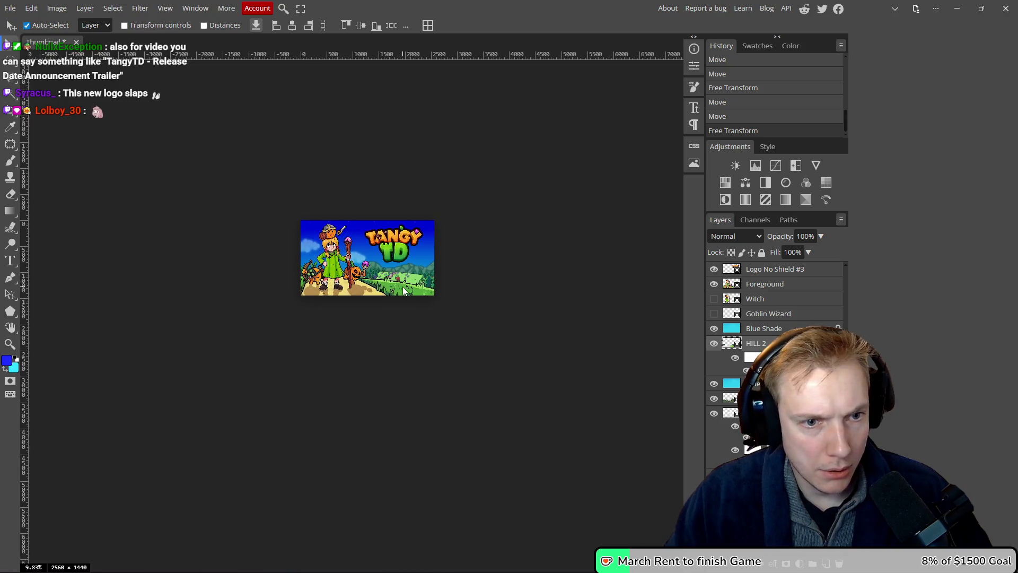
scroll(406, 285, "up", 9)
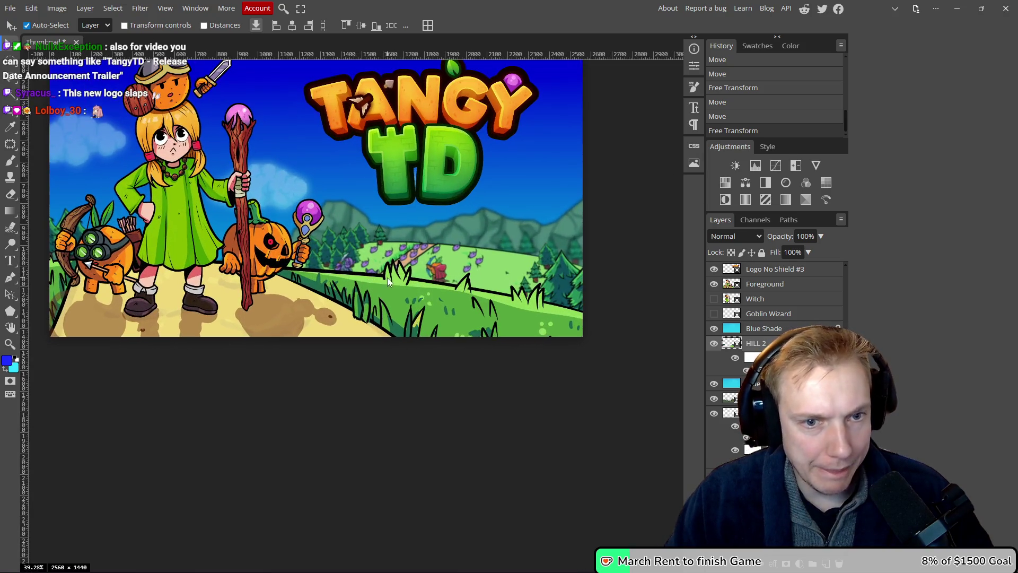
scroll(397, 282, "down", 6)
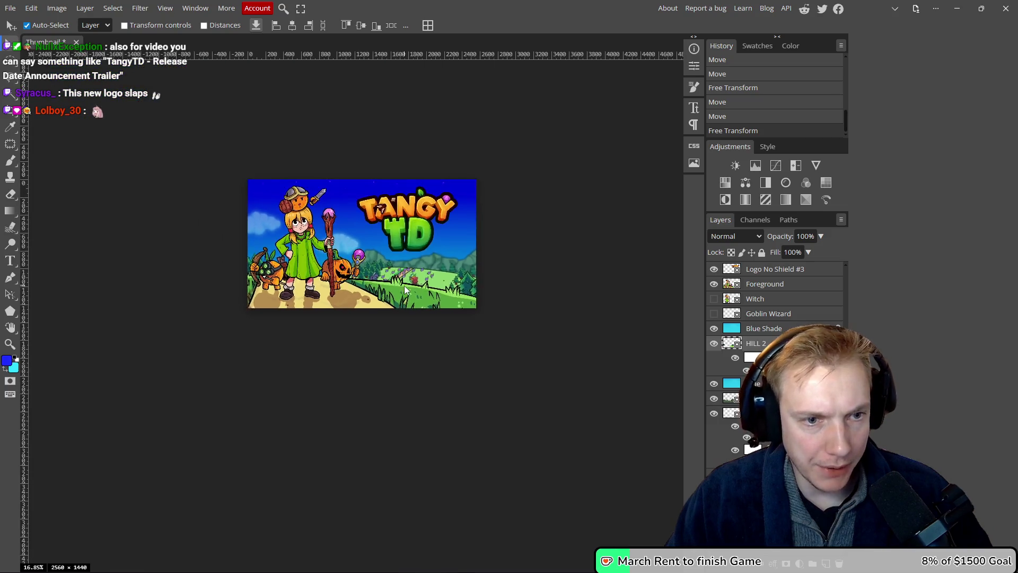
scroll(406, 286, "up", 3)
key("ctrl+s")
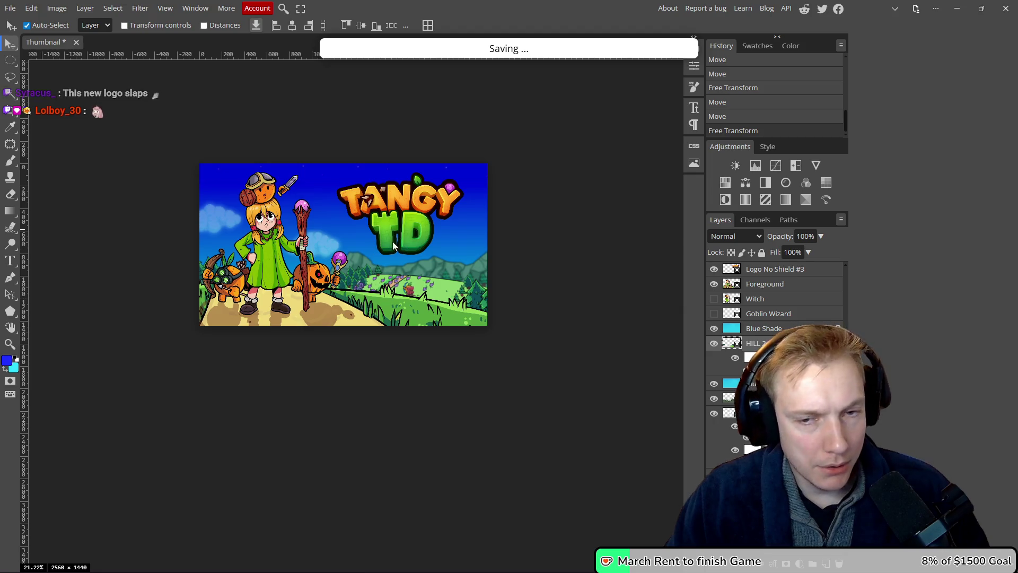
- Rename the saved Thumbnail file in the Red Potion Capsule folder to Thumbnail.psd
key("alt+Tab")
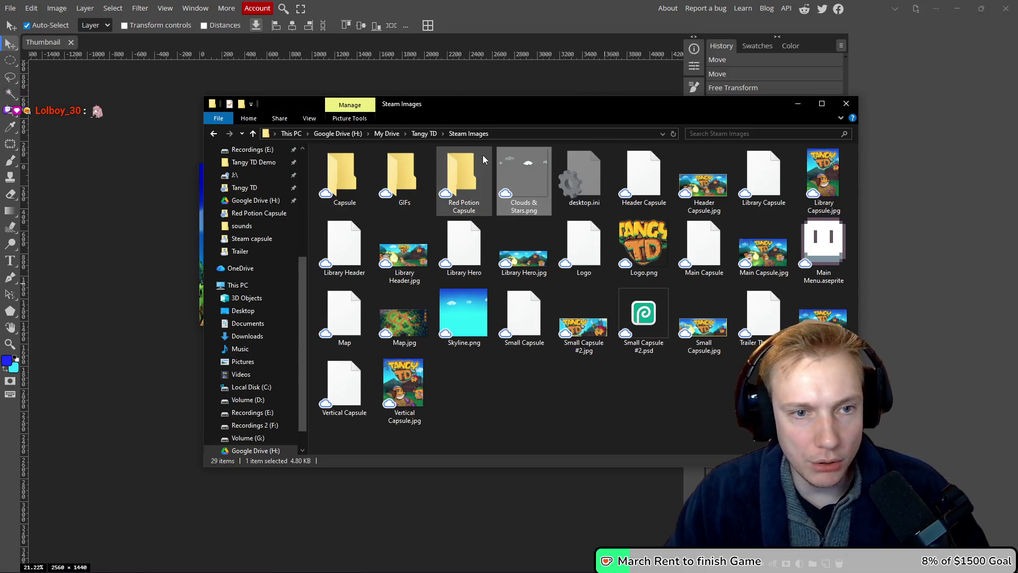
double_click(450, 171)
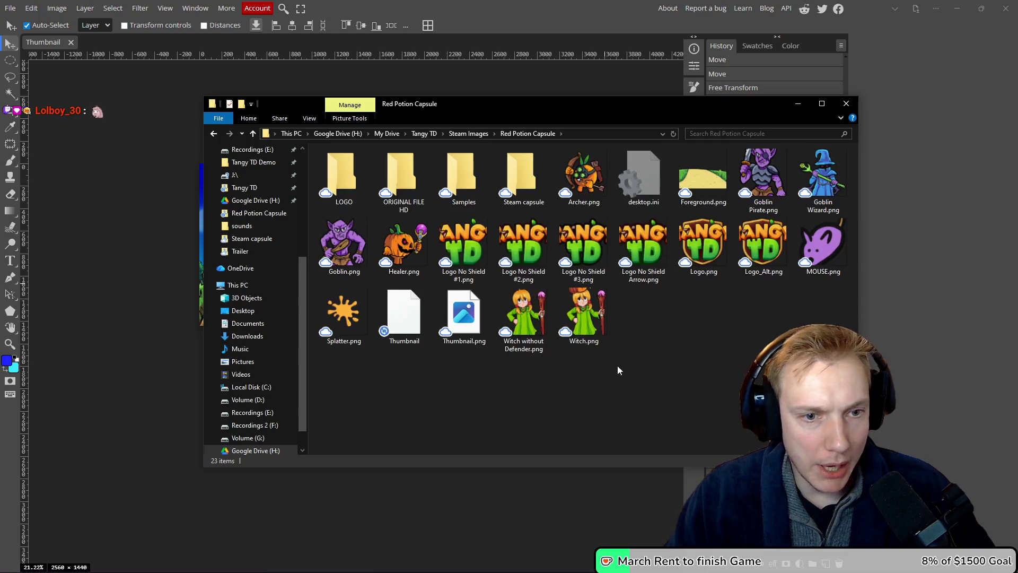
left_click(397, 330)
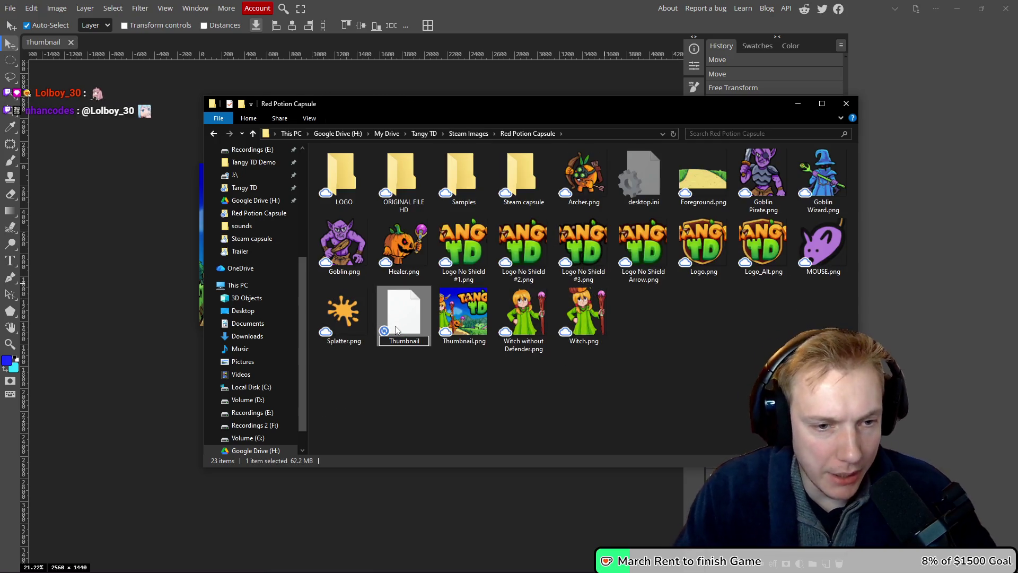
key("F2")
key("End")
type(".p")
type("d")
key("Return")
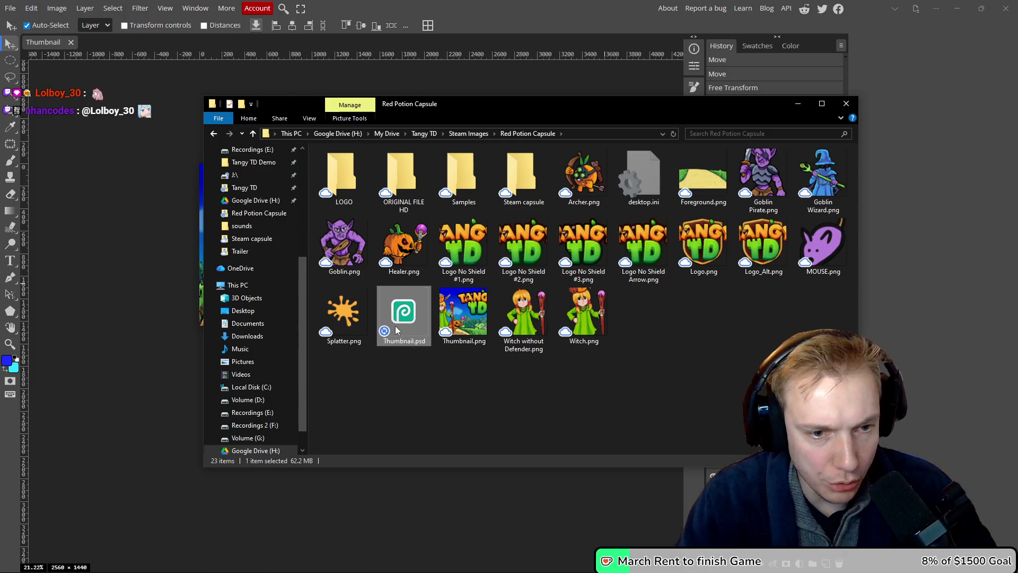
- Close the Thumbnail document in Photopea and bring up the Open From Computer file picker
left_click(73, 112)
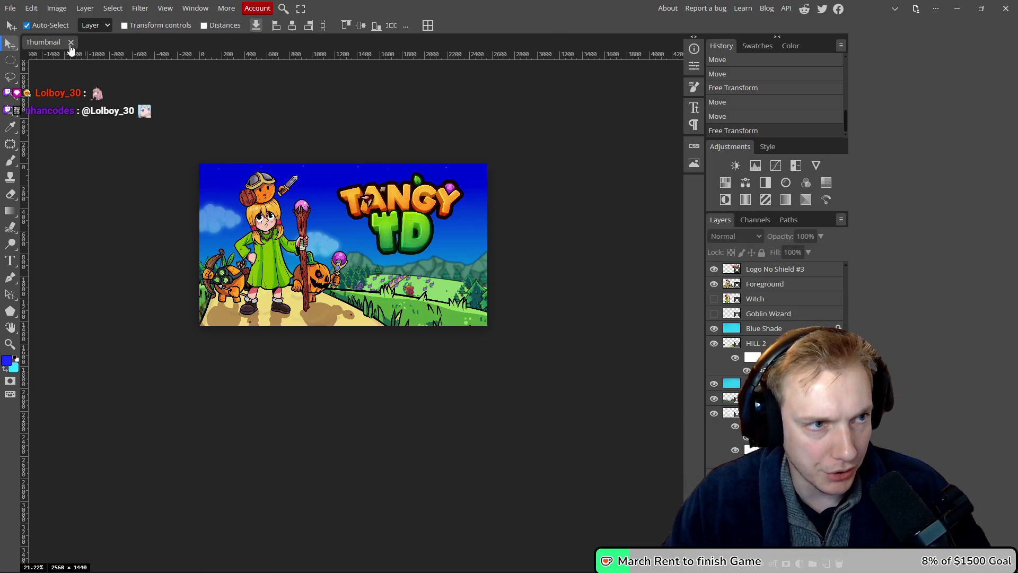
left_click(71, 43)
left_click(420, 128)
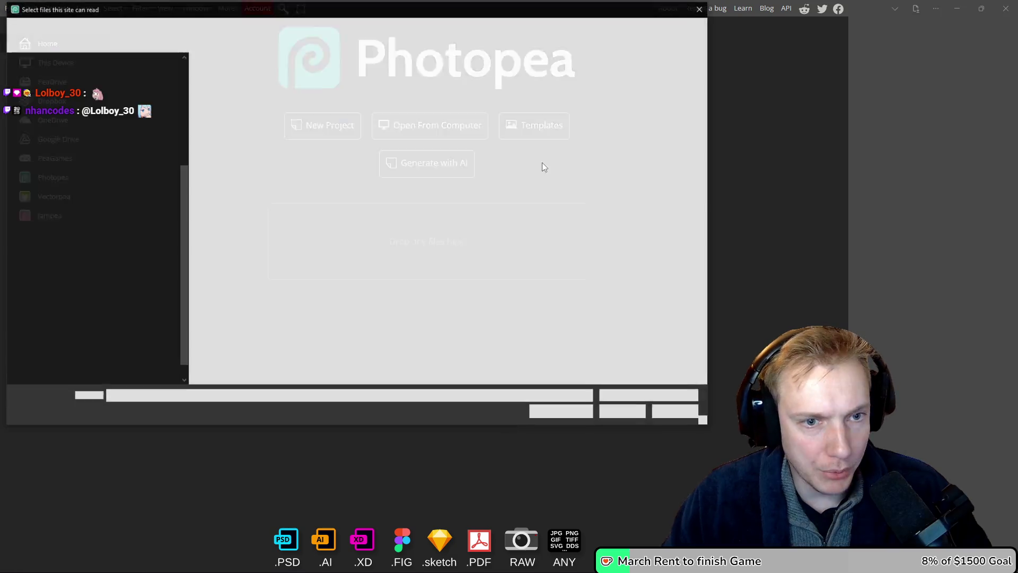
- Reopen Thumbnail.psd and save it through Save for web as a 1920×1080 PNG
double_click(328, 220)
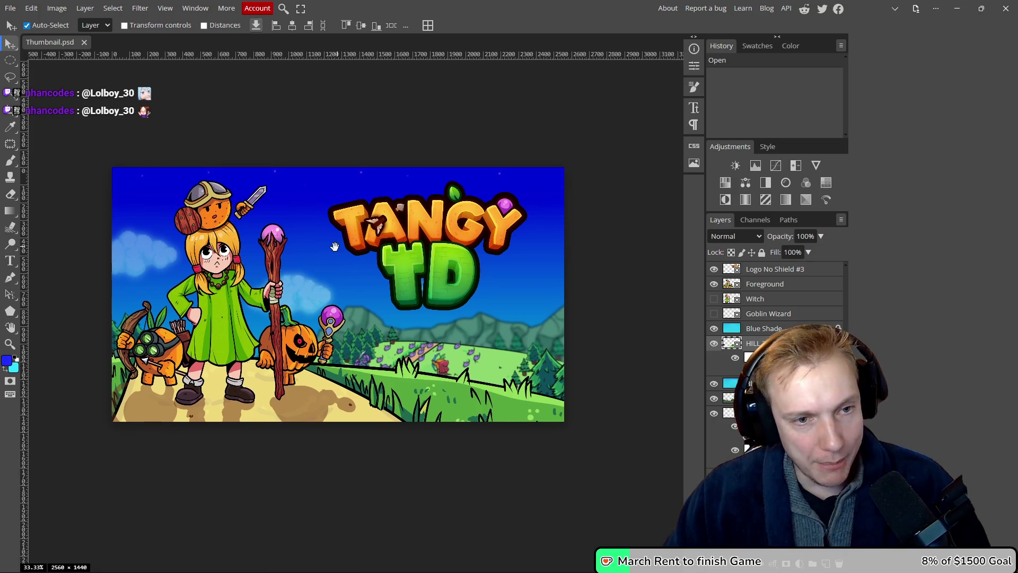
key("ctrl+alt+shift+s")
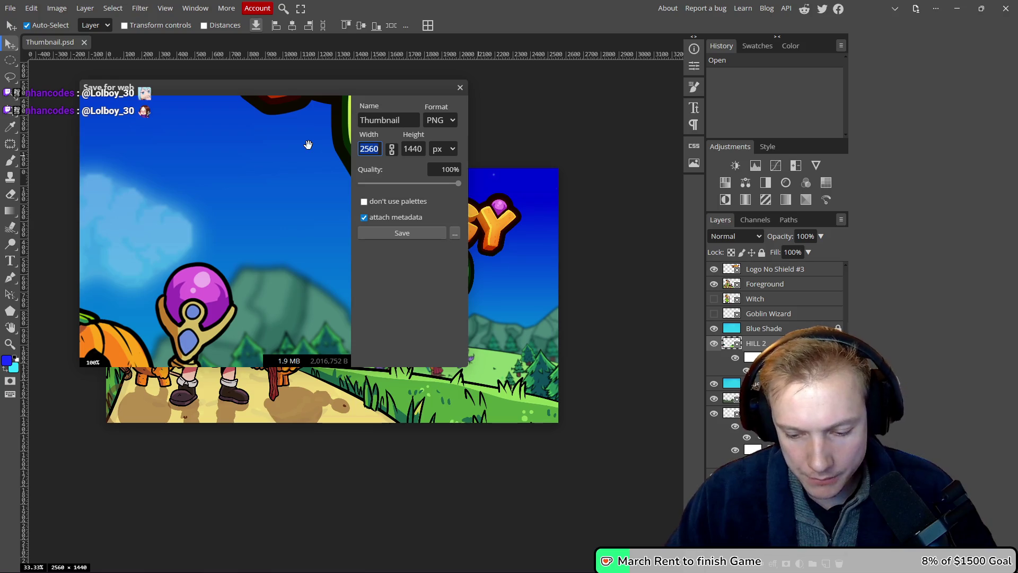
type("1920")
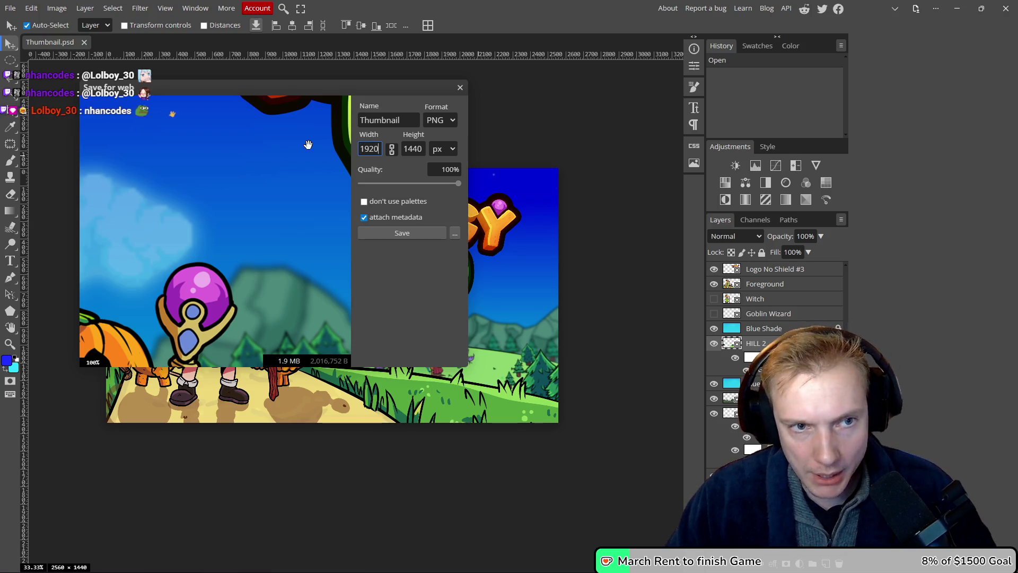
key("Tab")
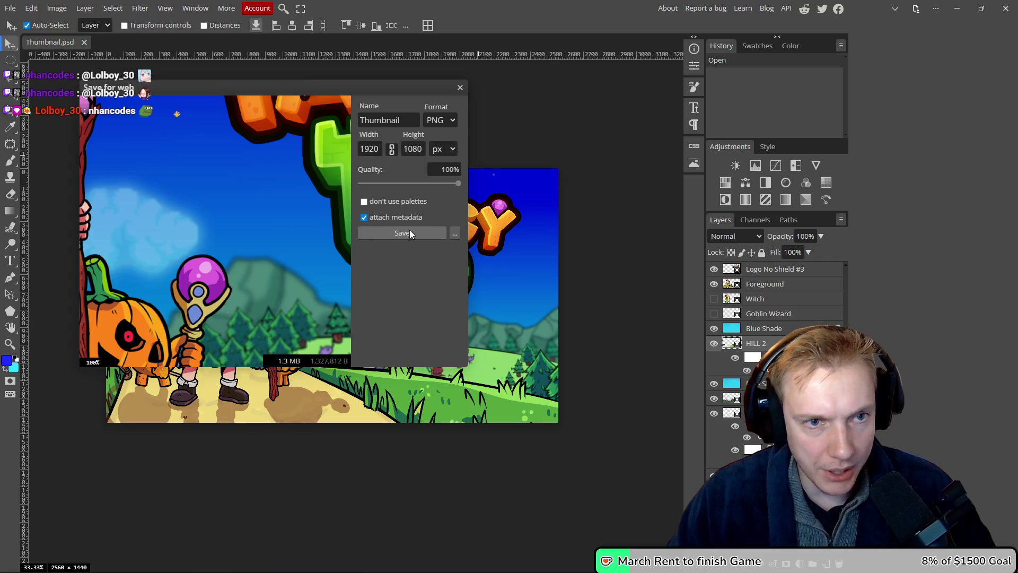
left_click(413, 233)
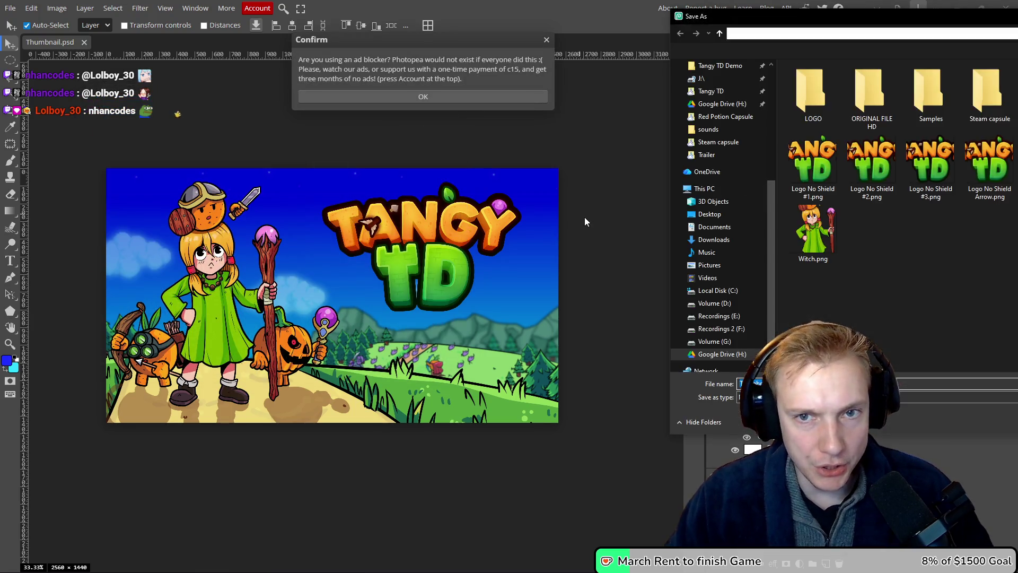
- Save the exported PNG as 'Tangy TD Official Trailer' in Red Potion Capsule
left_click(806, 69)
left_click_drag(504, 79, 473, 76)
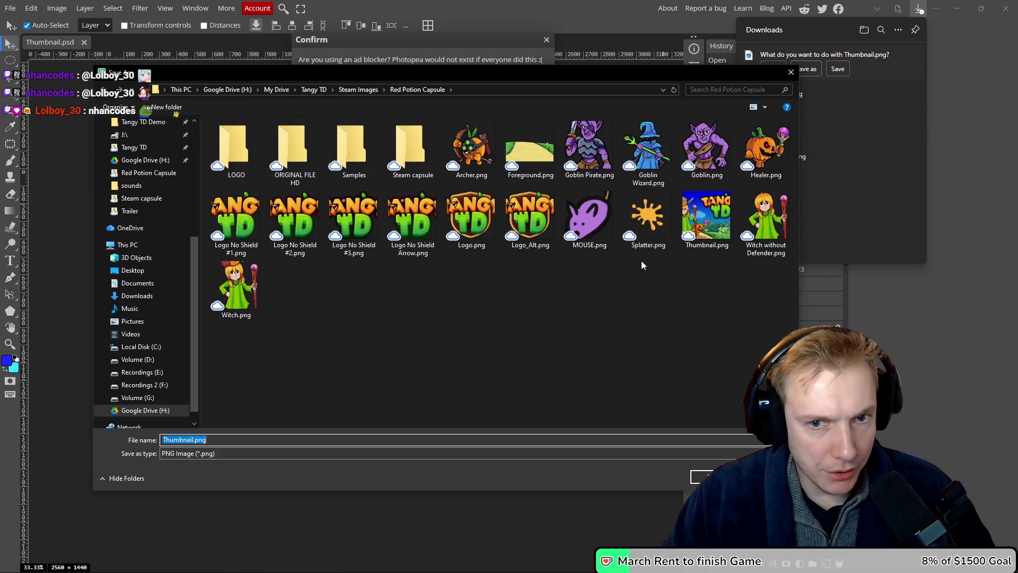
left_click(234, 440)
key("ctrl+a")
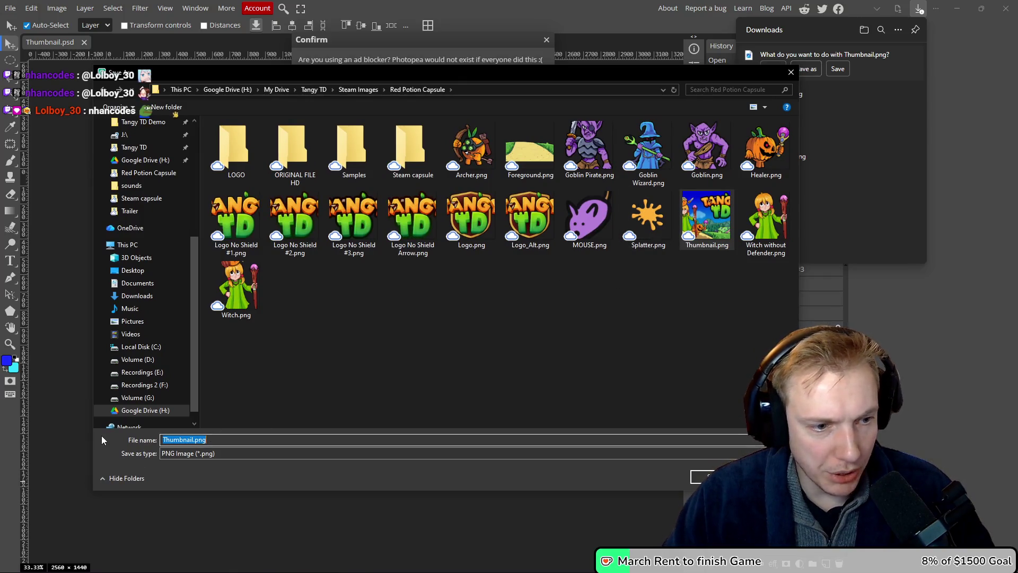
type("Tangy TD ")
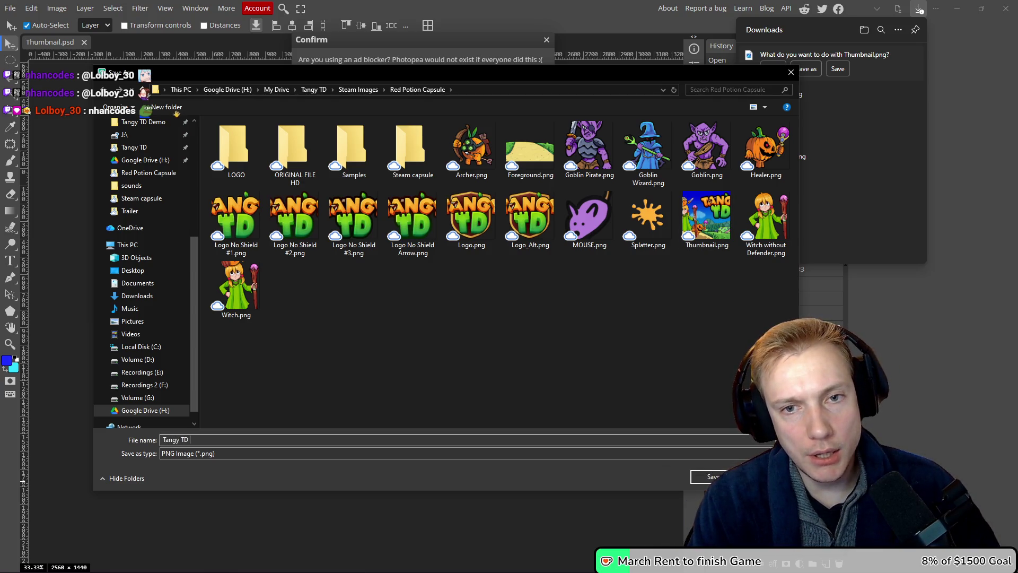
type("Official Trailer")
key("Return")
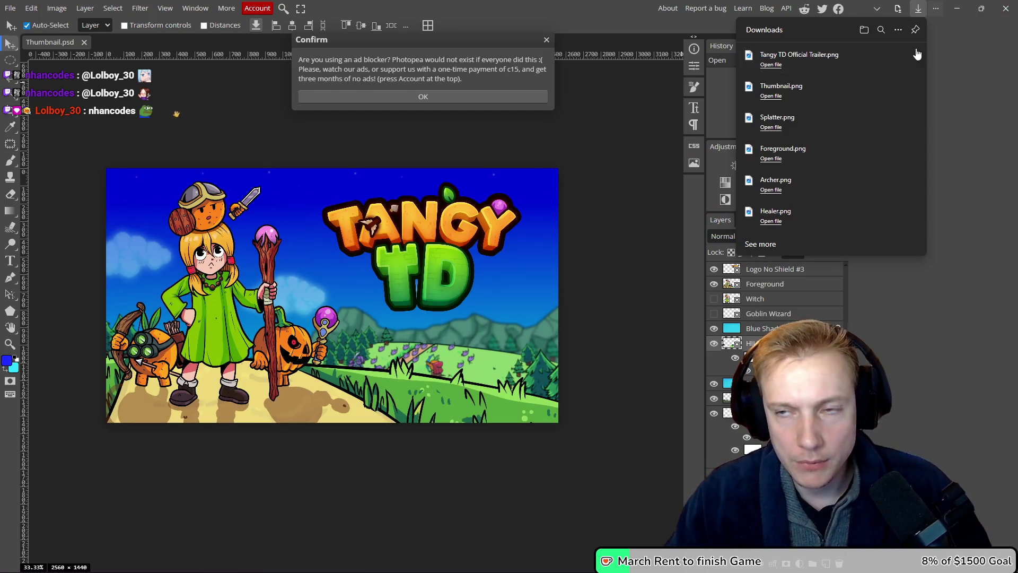
- Delete the old Thumbnail.png from the Red Potion Capsule folder
left_click(917, 54)
left_click(465, 327)
key("Delete")
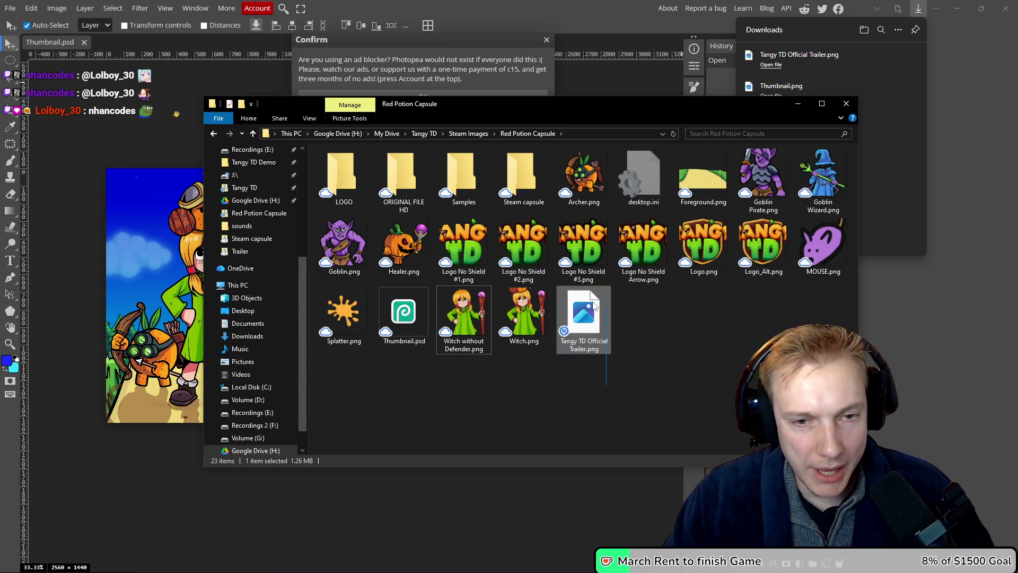
- Browse the Healer, Archer, Goblin, MOUSE and Witch images in Red Potion Capsule
left_click(136, 484)
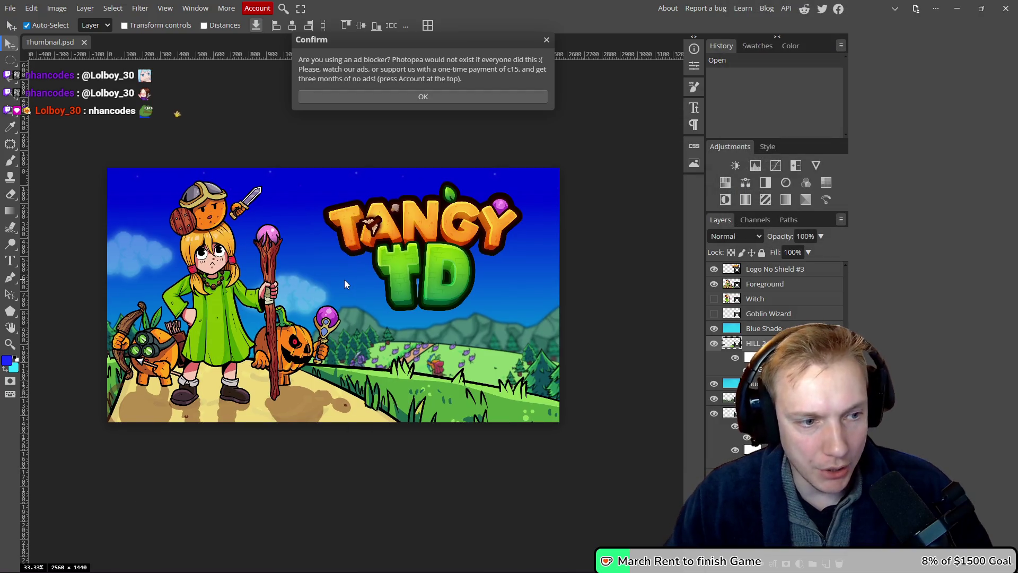
key("alt+Tab")
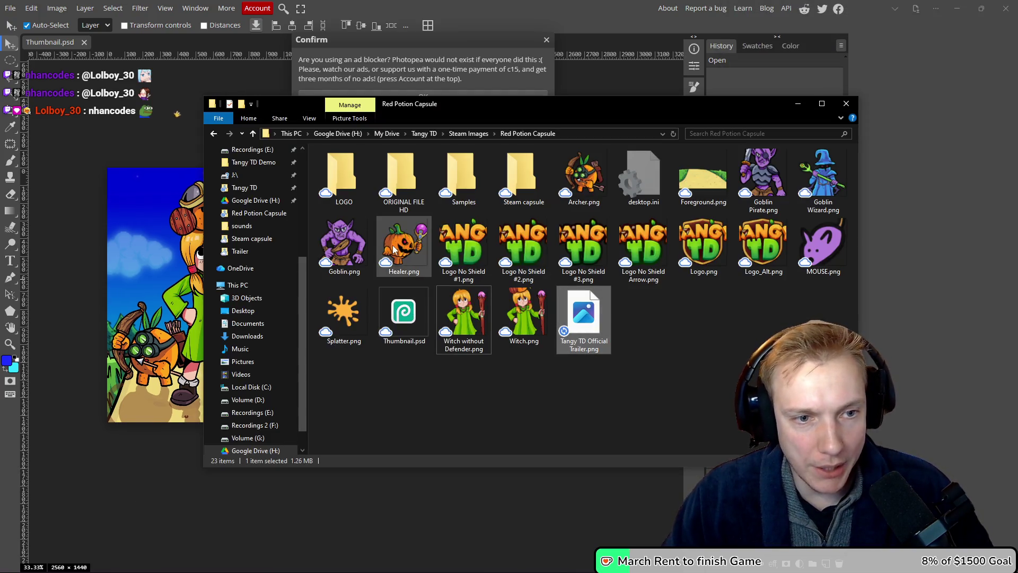
left_click(394, 249)
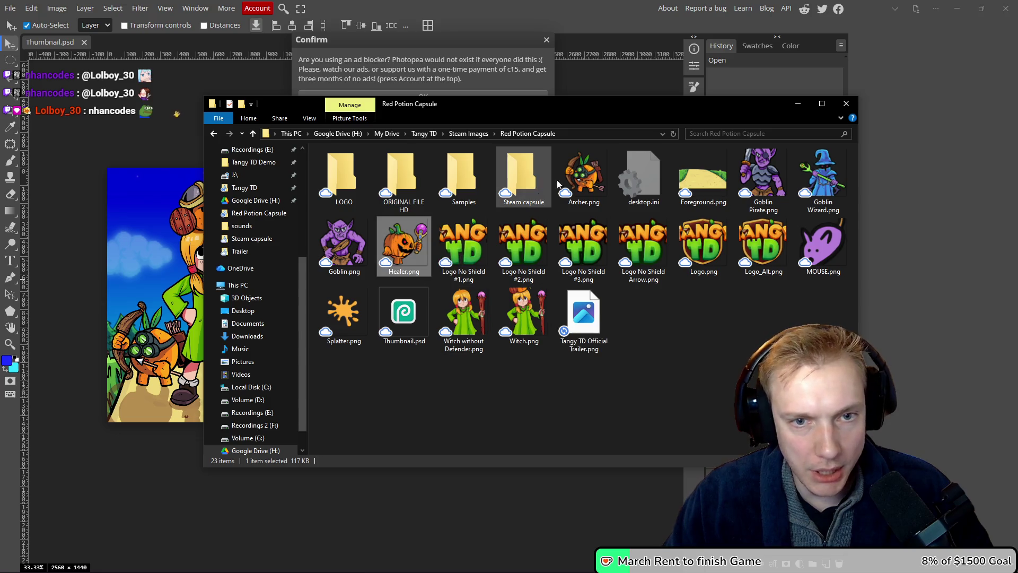
left_click(598, 170)
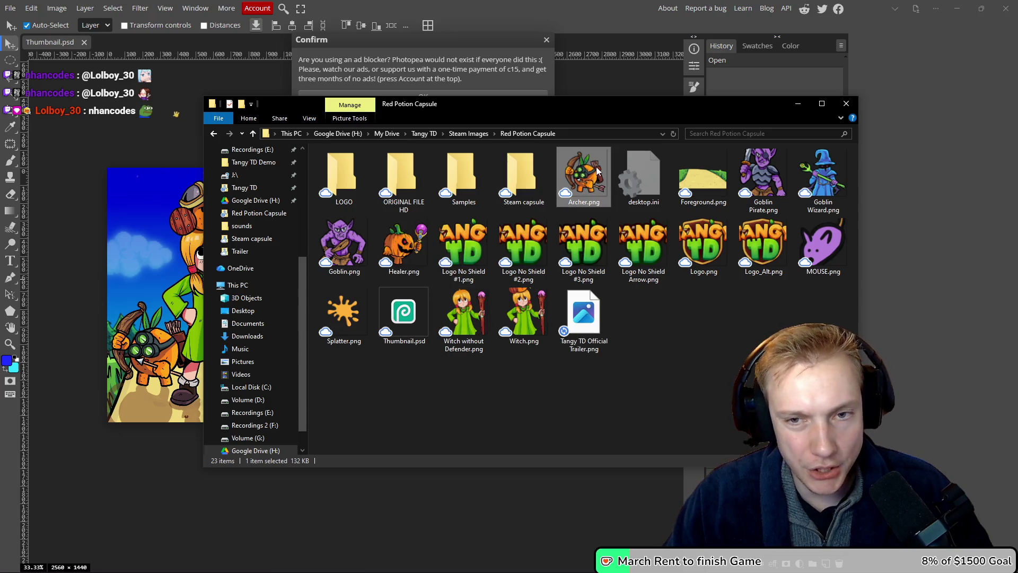
left_click(762, 178)
left_click(337, 247)
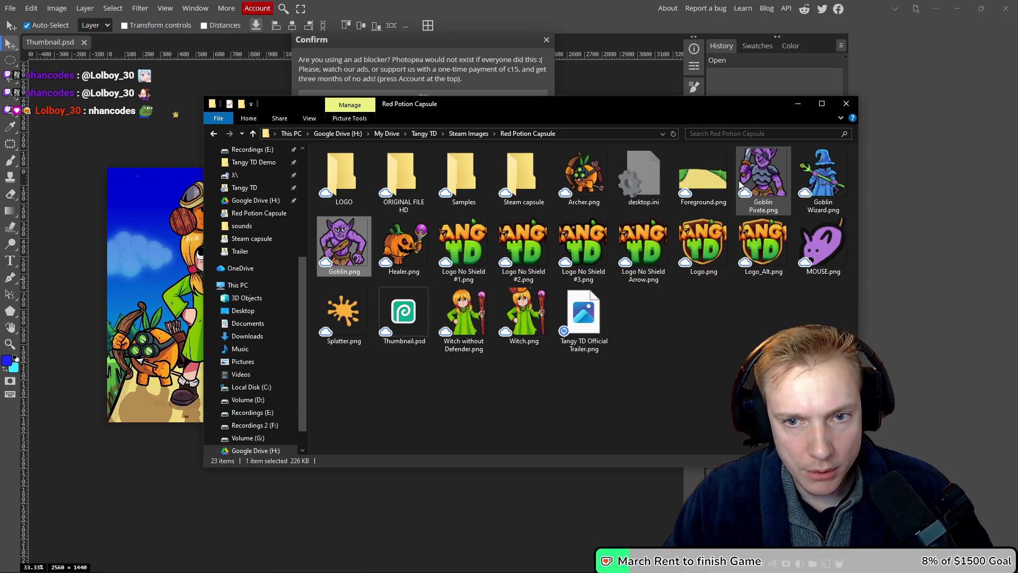
left_click(822, 178)
left_click(827, 252)
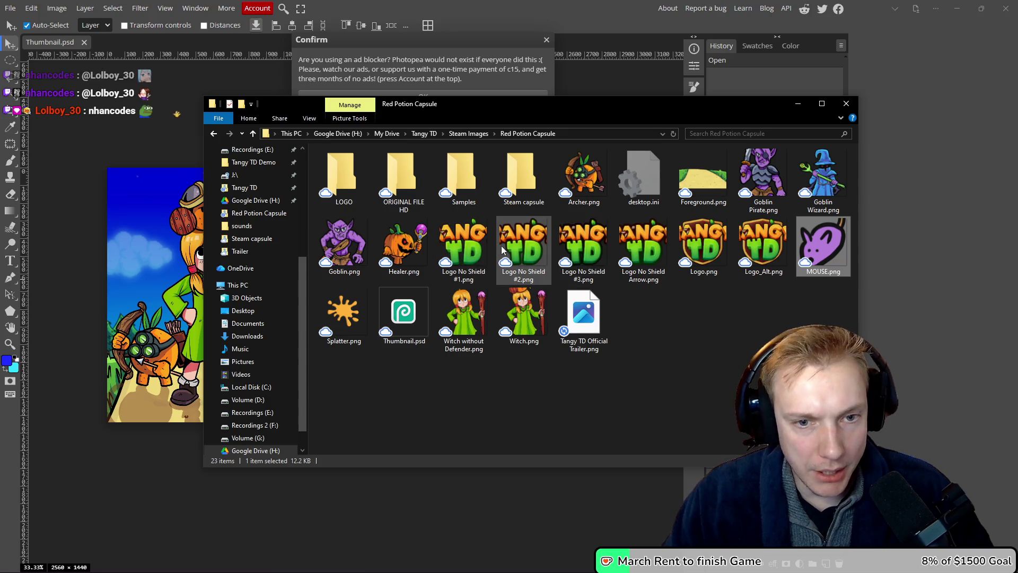
left_click(524, 313)
left_click(471, 323)
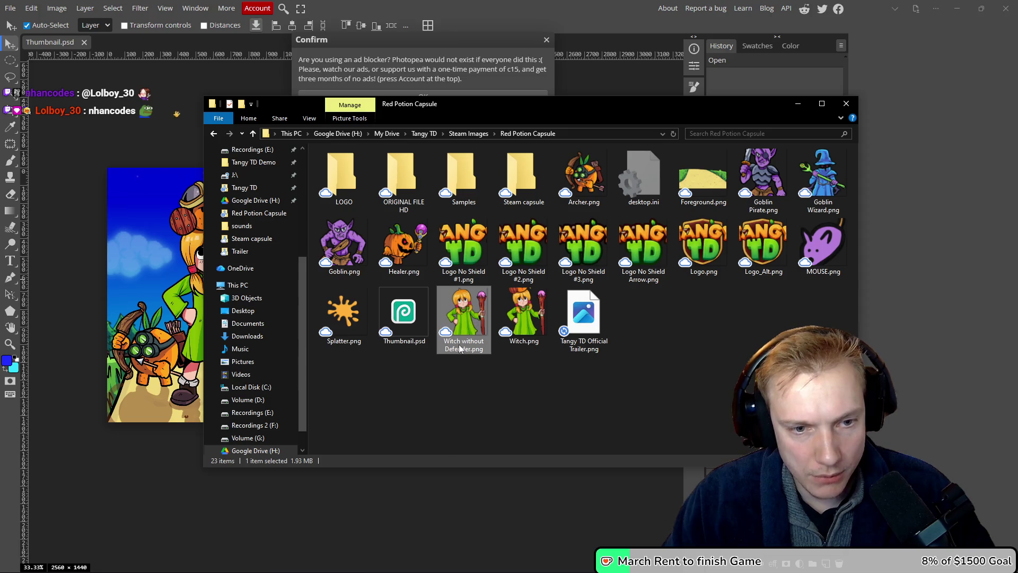
- Rename Witch without Defender.png to Tangy without Defender.png and Witch.png to Tangy.png
left_click(460, 345)
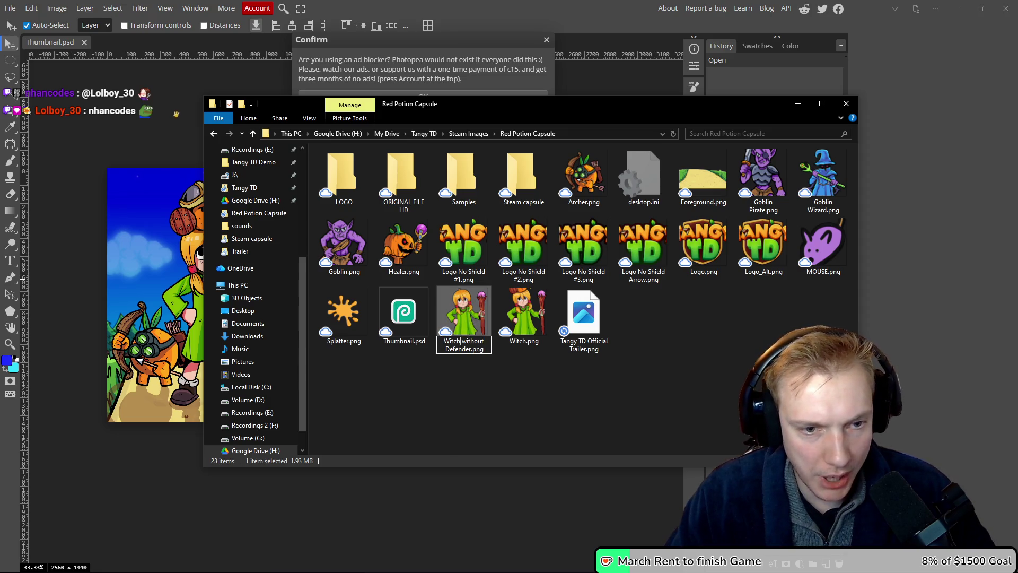
key("BackSpace")
key("BackSpace")
key("BackSpace")
type("Tangy")
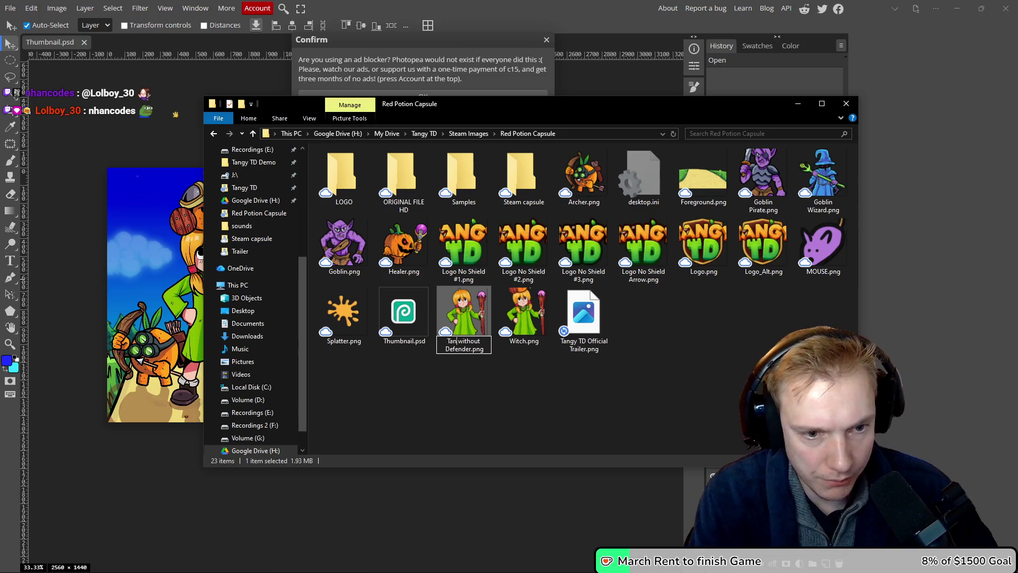
key("Return")
left_click(513, 341)
left_click(512, 341)
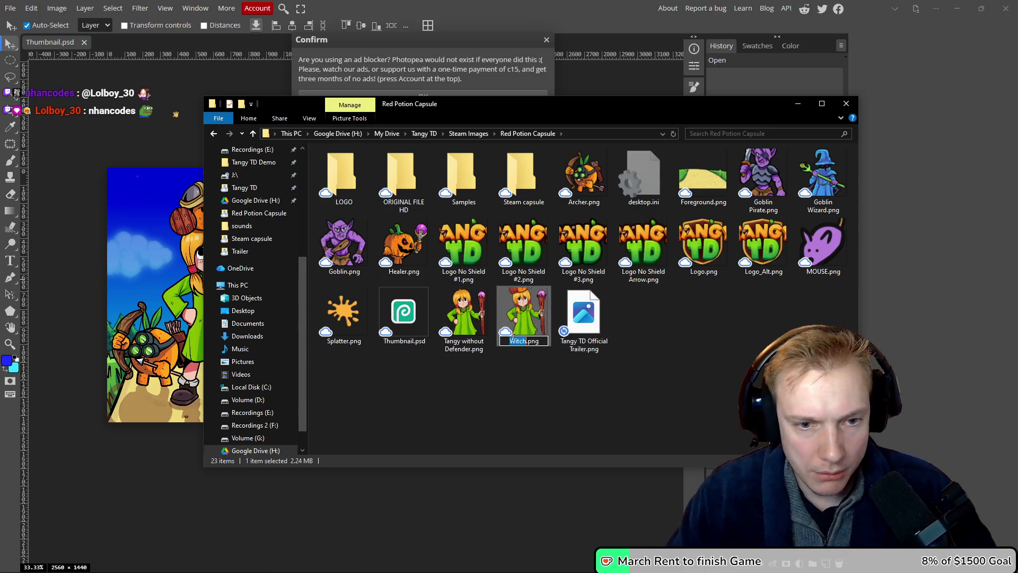
type("Tangy")
key("Return")
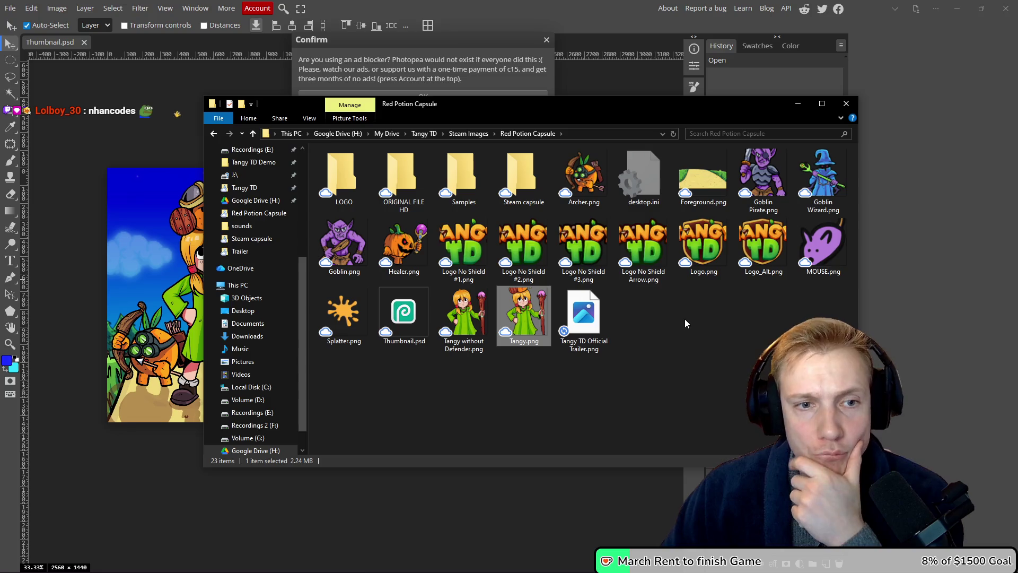
- Preview Foreground.png, close it, and return to the Photopea thumbnail document
left_click(707, 183)
key("Return")
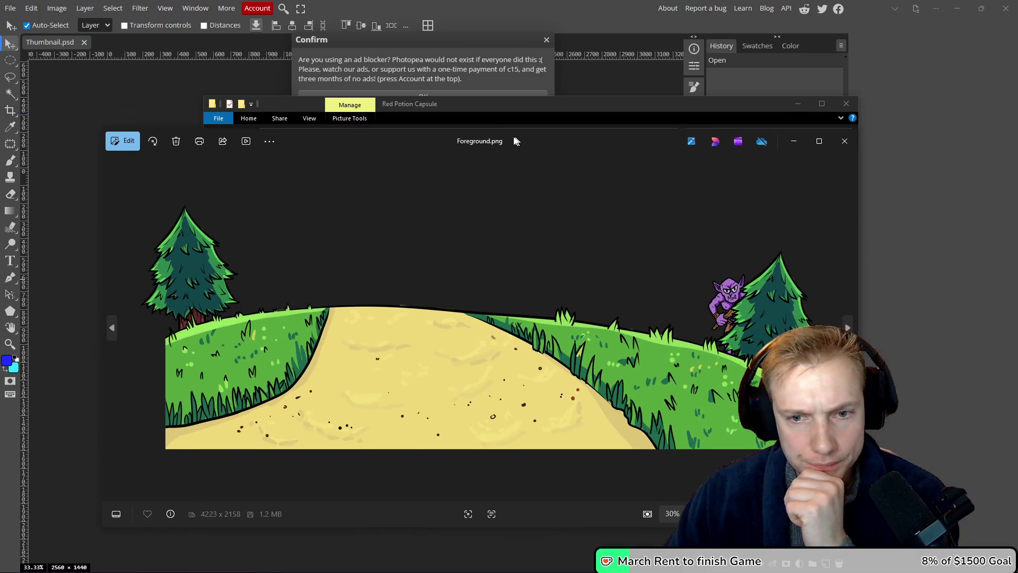
mouse_move(514, 140)
left_mouse_down()
mouse_move(488, 142)
mouse_move(508, 153)
left_mouse_up()
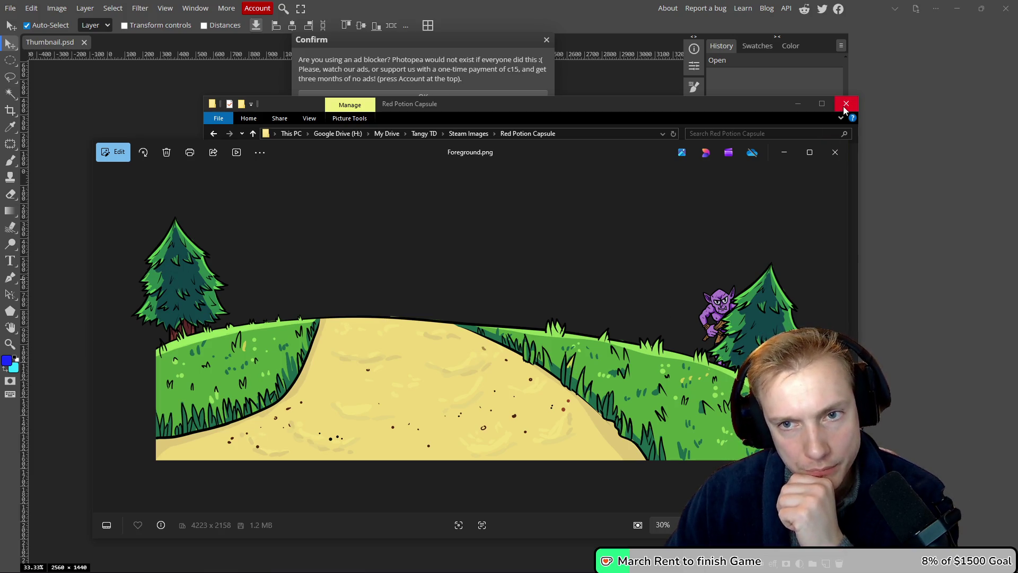
left_click(836, 153)
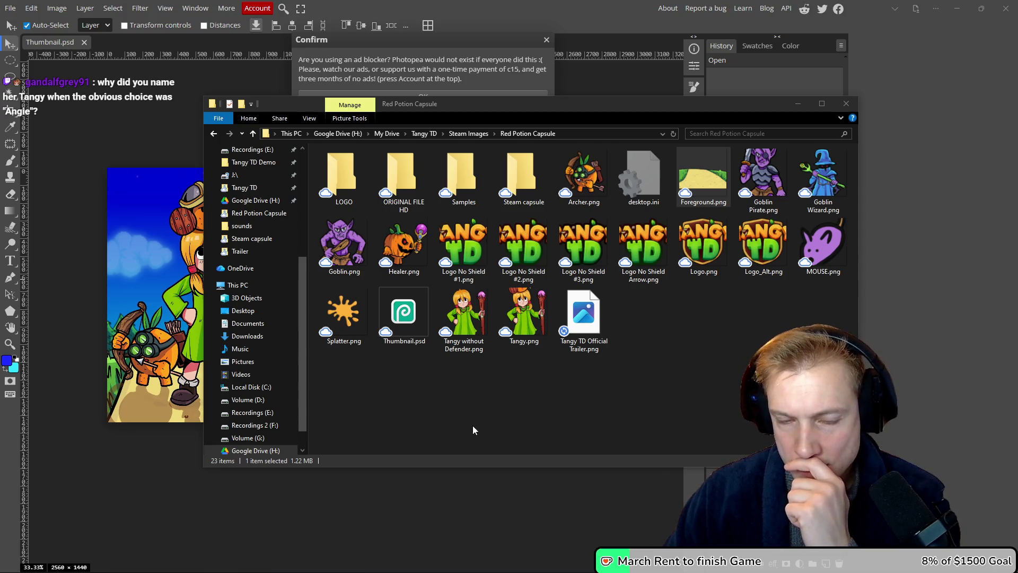
left_click(463, 526)
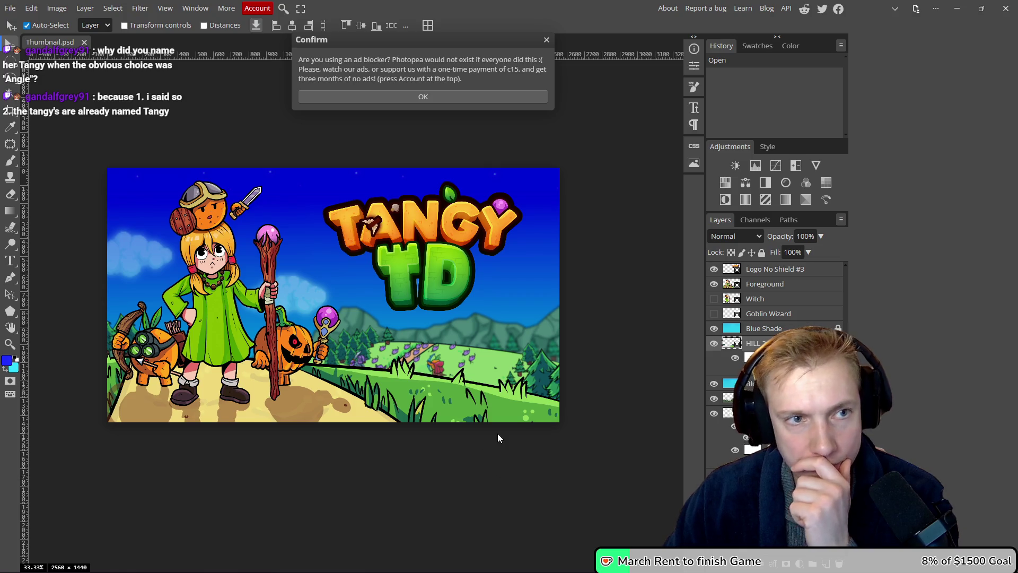
- Use File > Open to load 3840-x-1240-library-hero.psd from the Steam capsule folder
left_click(10, 8)
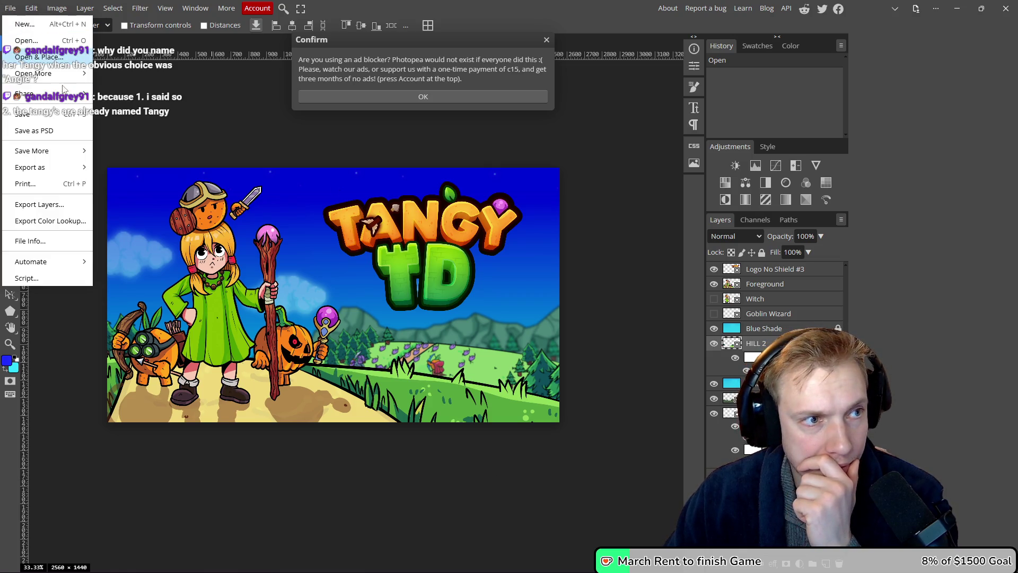
left_click(26, 41)
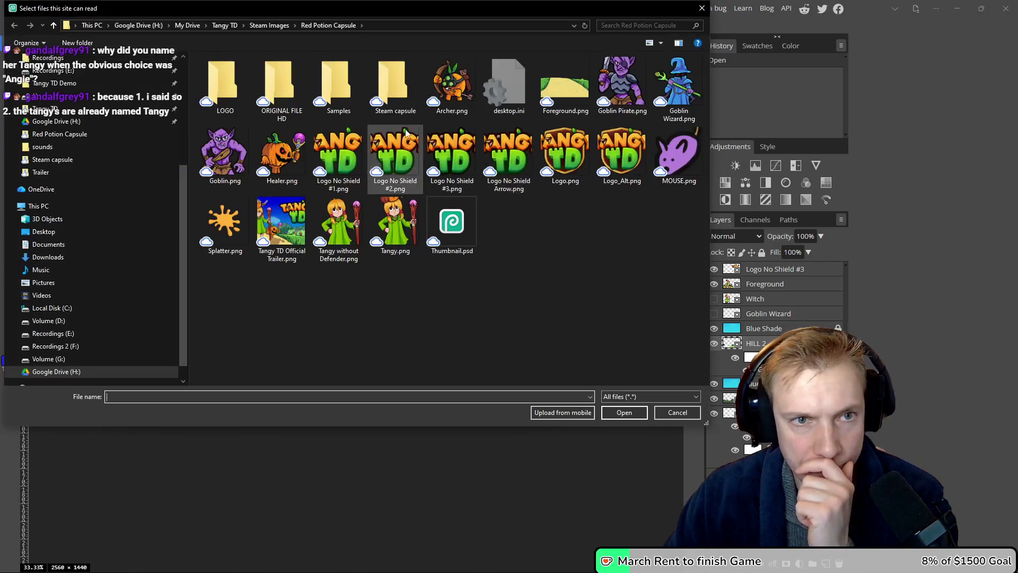
double_click(392, 88)
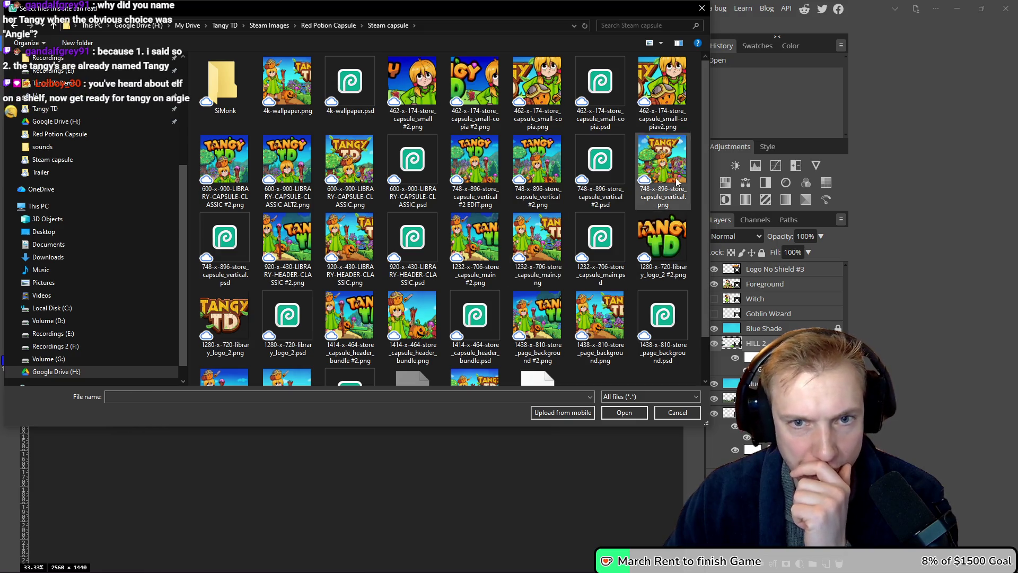
scroll(518, 244, "down", 1)
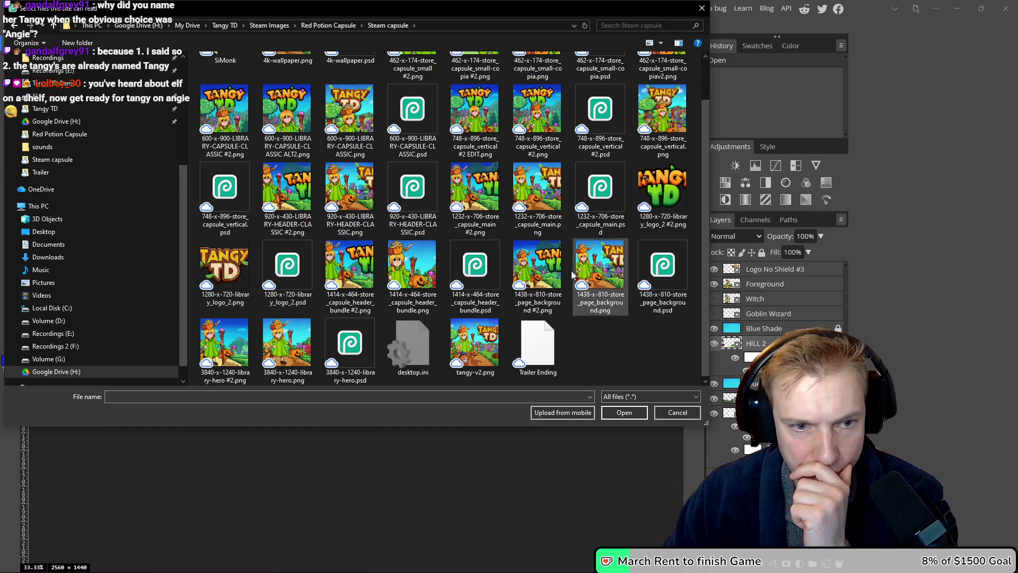
double_click(350, 345)
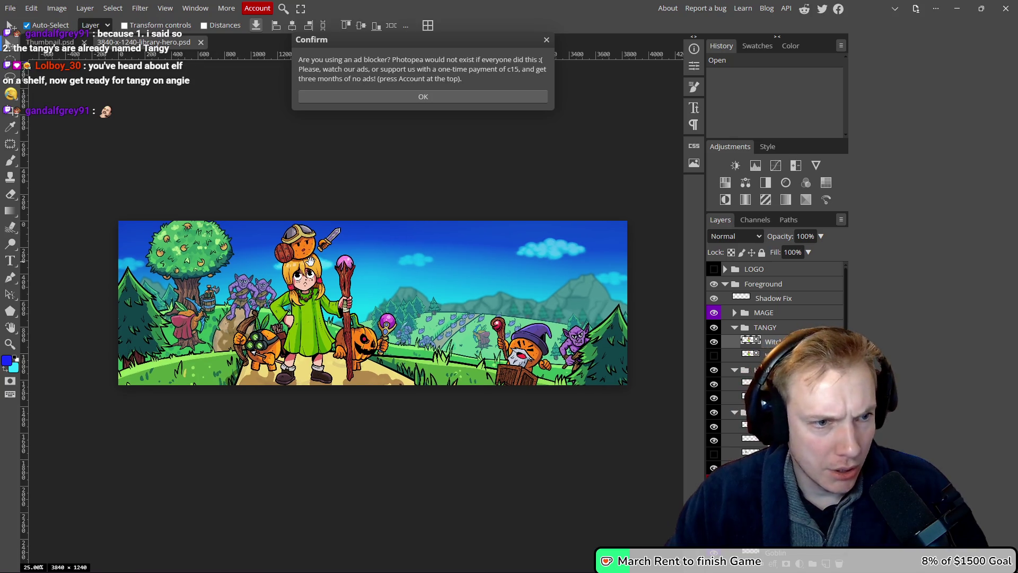
left_click(195, 257)
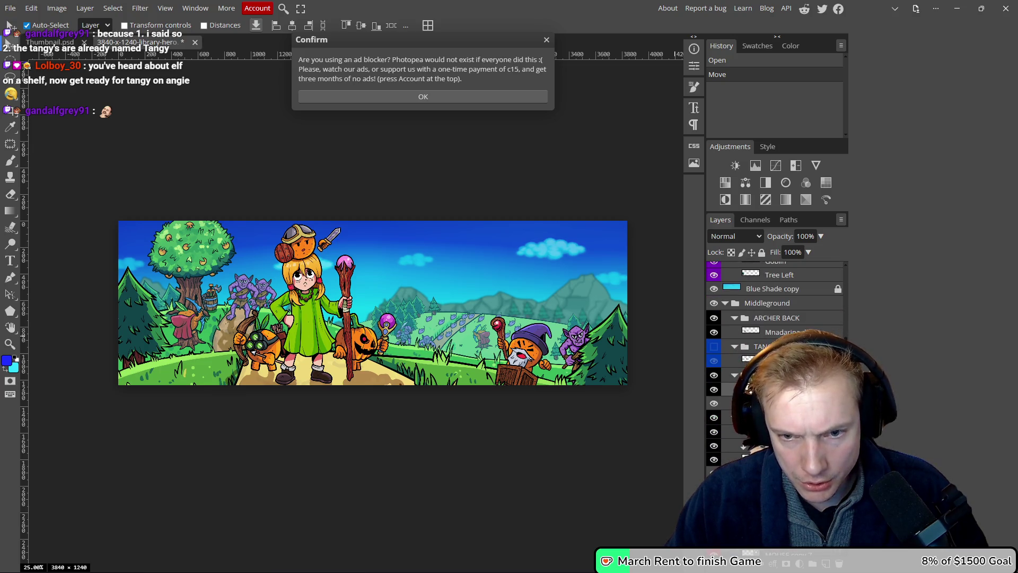
- Convert the orange tree layer to a smart object and open its contents
double_click(785, 339)
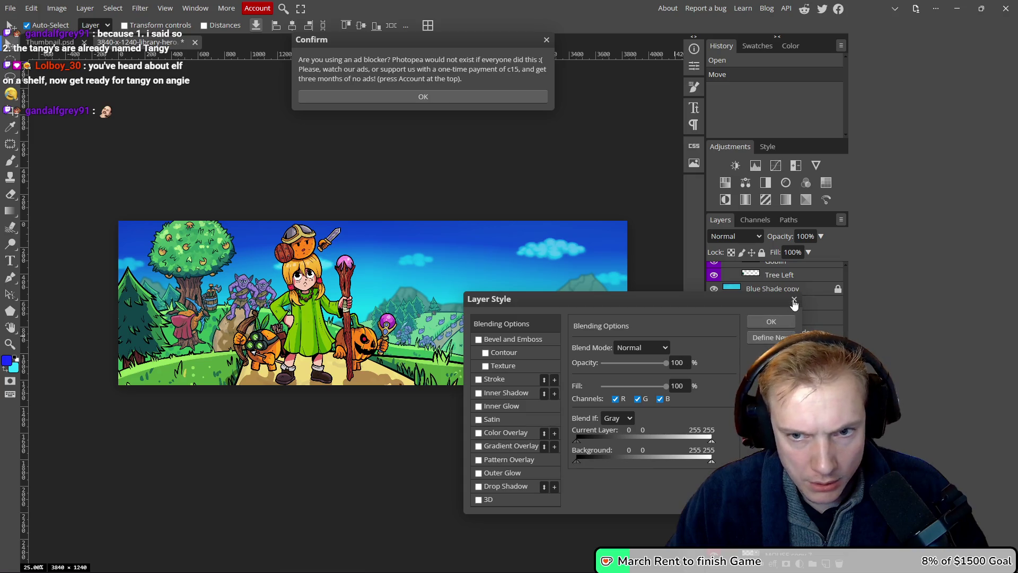
left_click(794, 299)
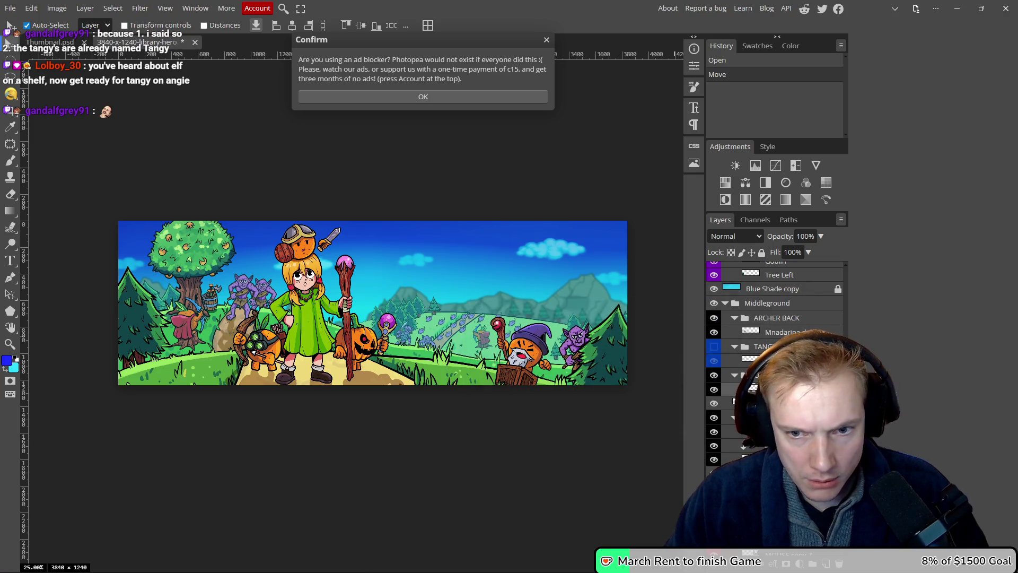
right_click(743, 346)
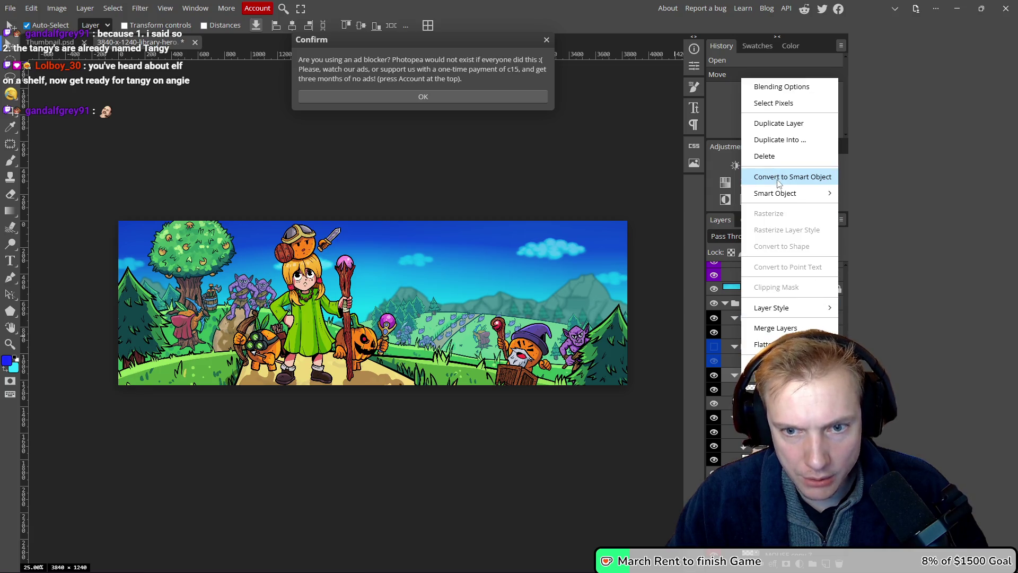
left_click(790, 178)
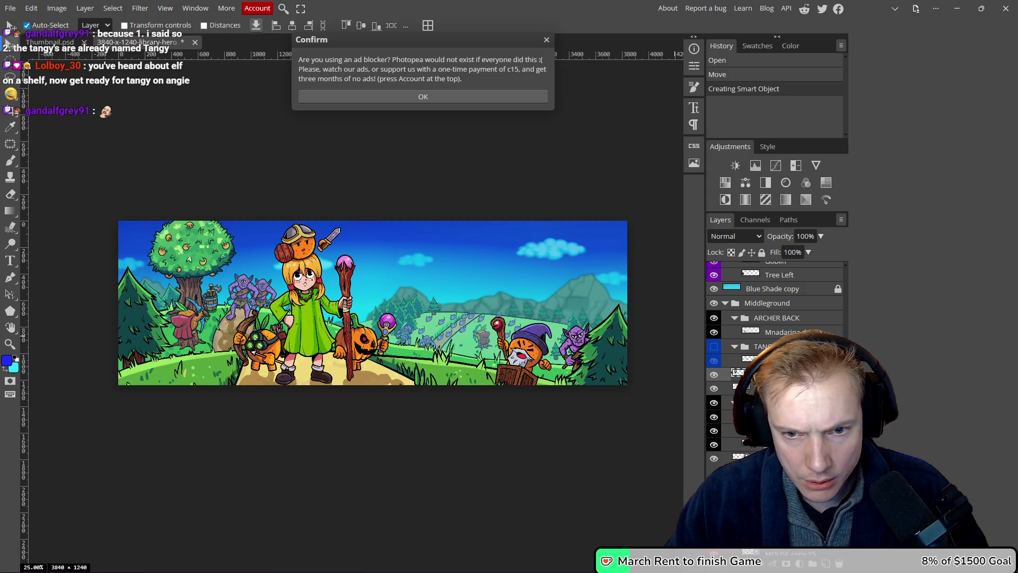
double_click(738, 375)
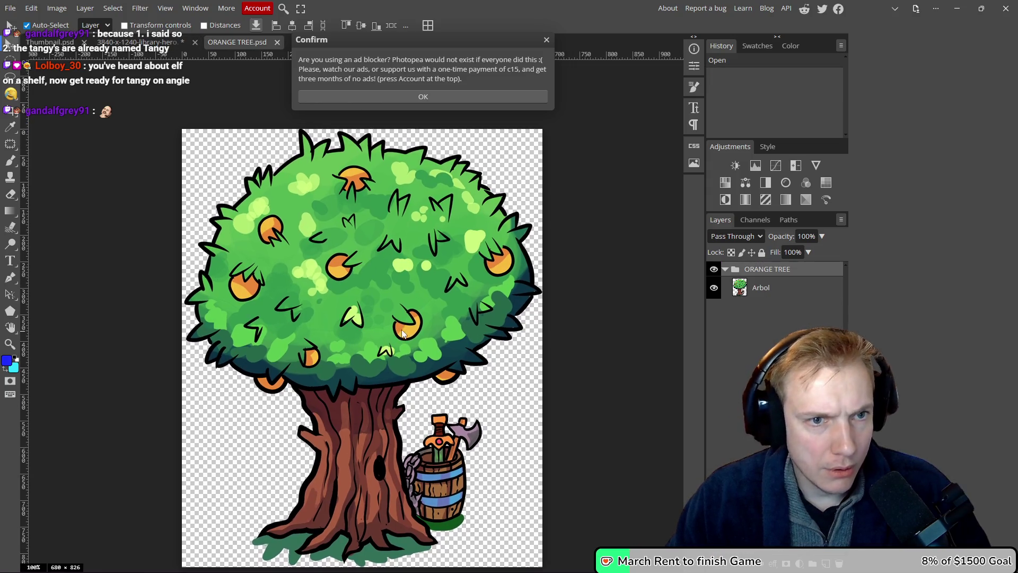
- Export the tree contents as an 'Orange Tree' PNG, then return to the library-hero artwork
key("ctrl+alt+shift+s")
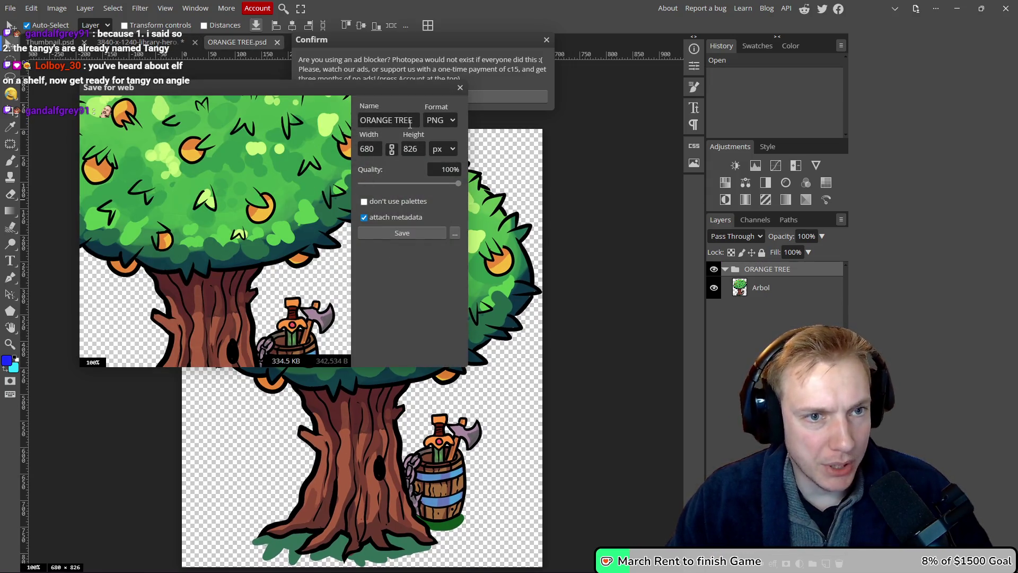
triple_click(411, 117)
type("O")
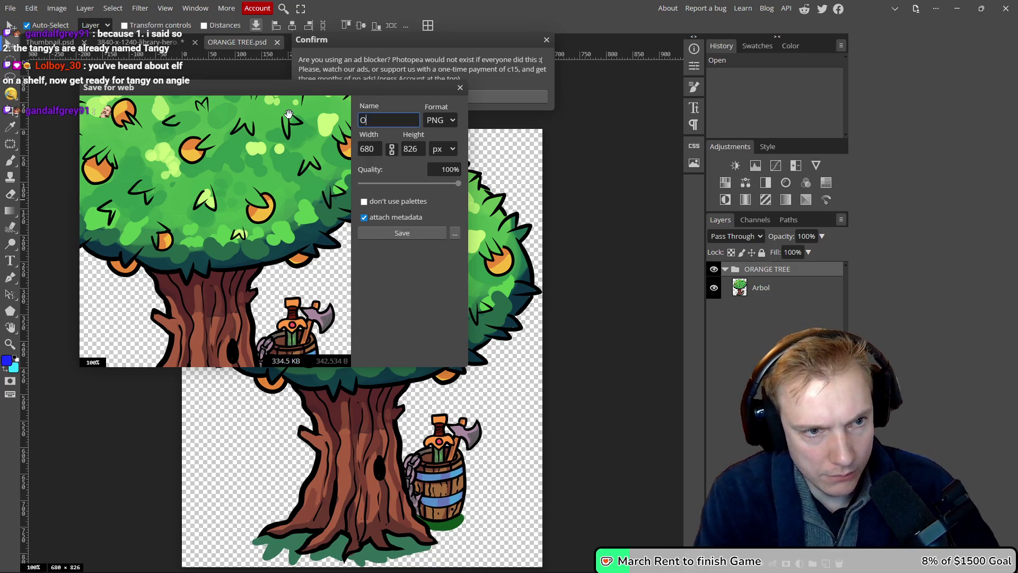
type("range Tree")
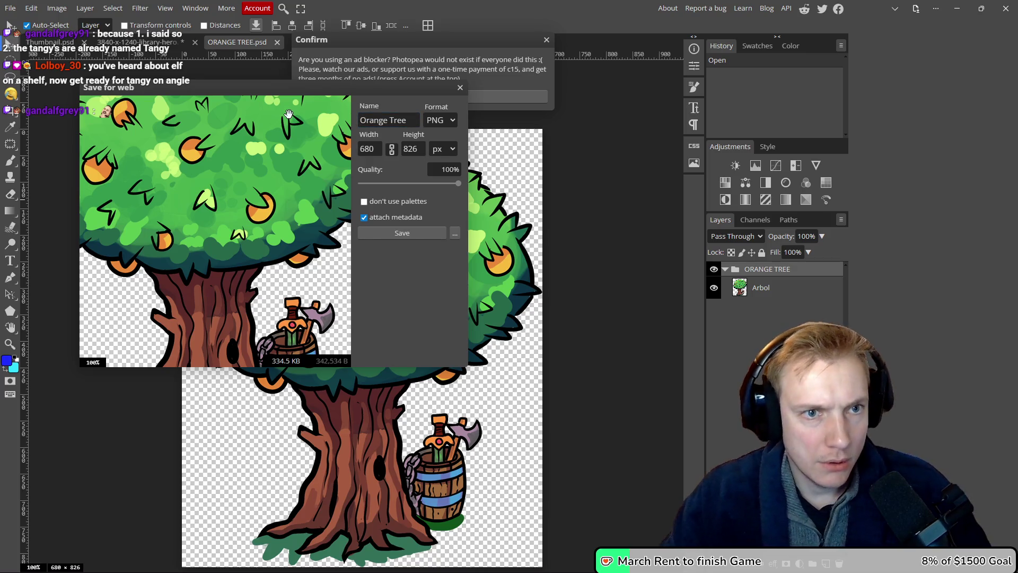
left_click(410, 231)
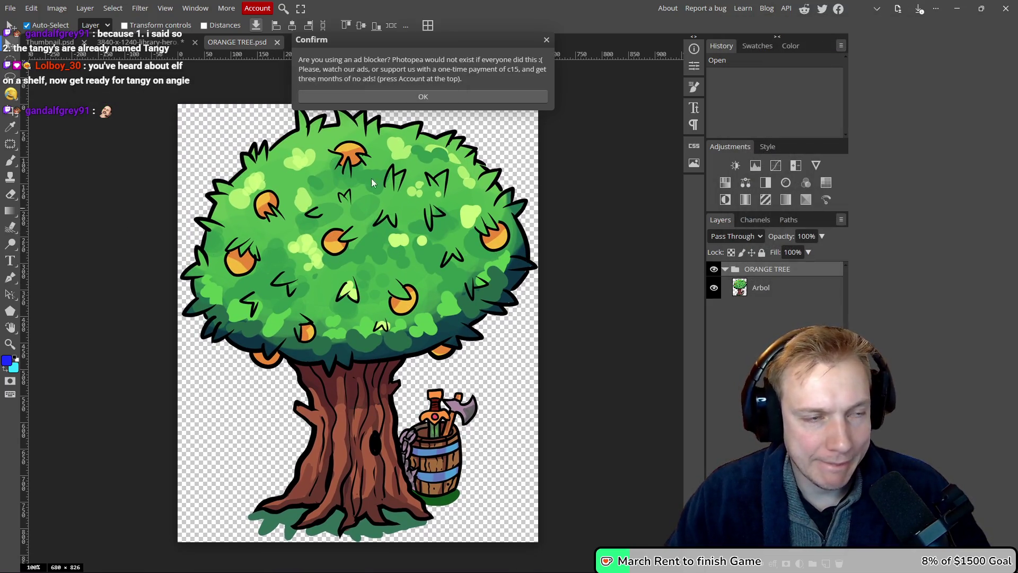
scroll(355, 298, "down", 5)
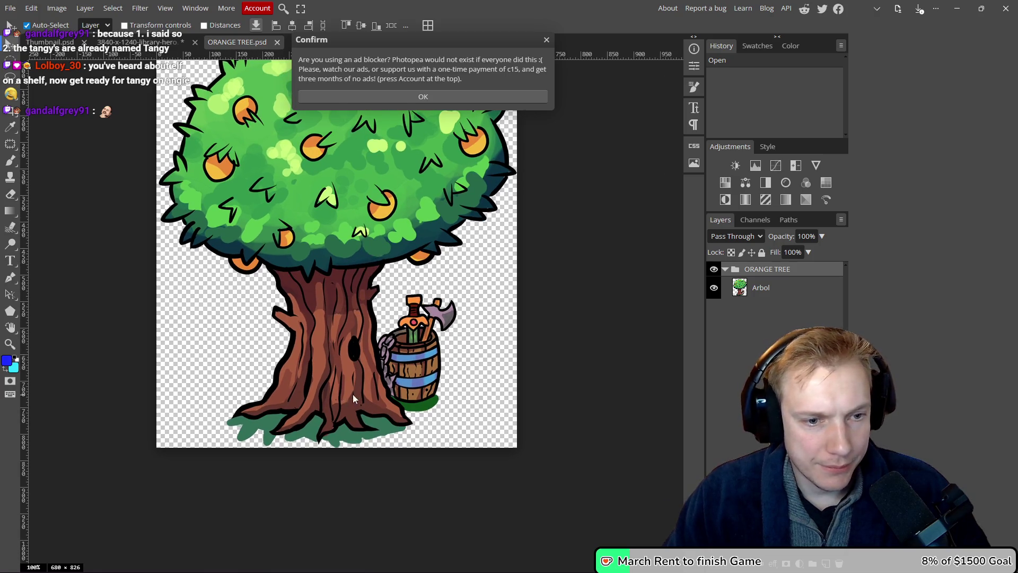
scroll(364, 347, "up", 2)
scroll(365, 347, "up", 5)
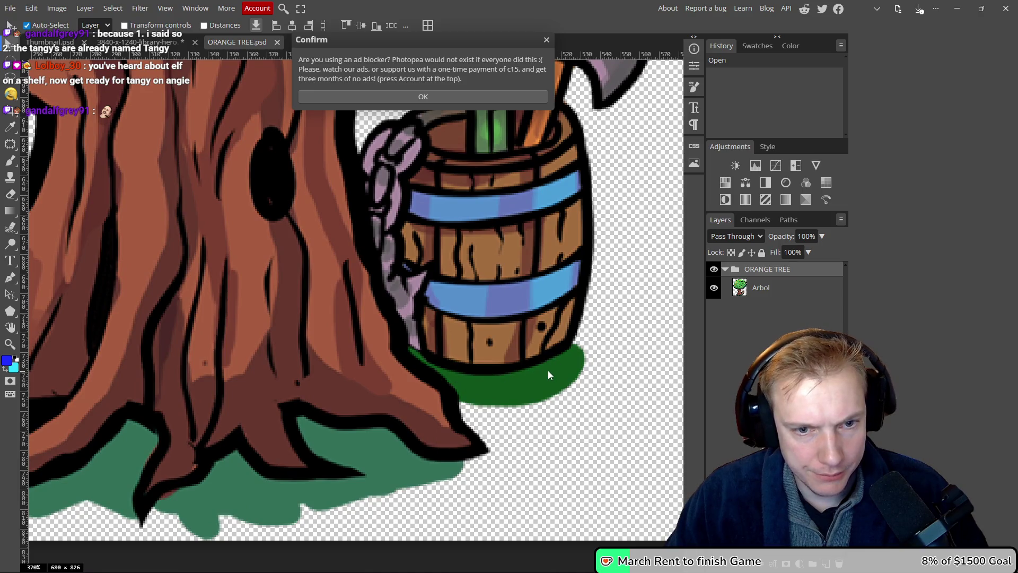
scroll(330, 387, "down", 5)
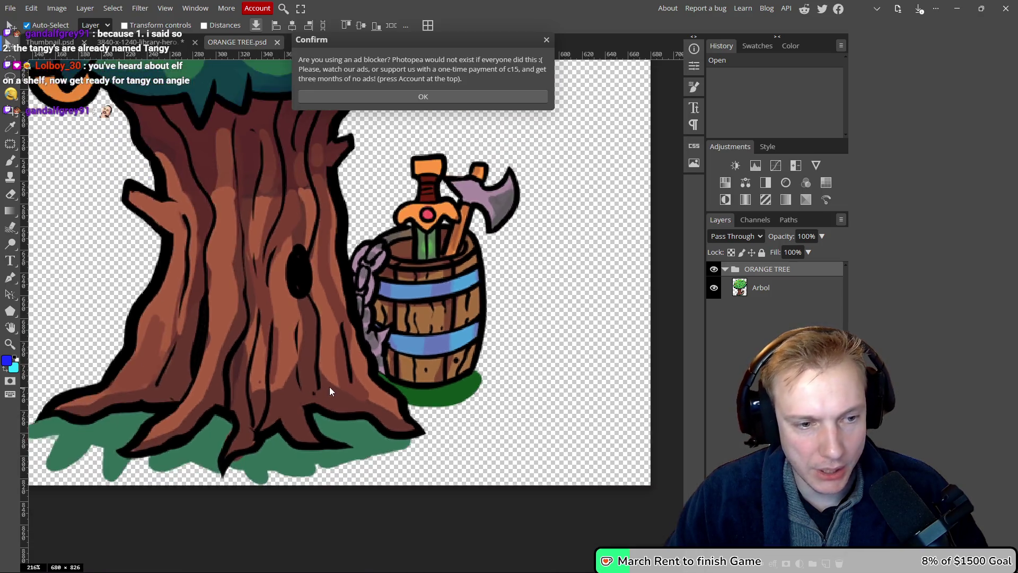
left_click(147, 43)
left_click_drag(217, 326, 217, 326)
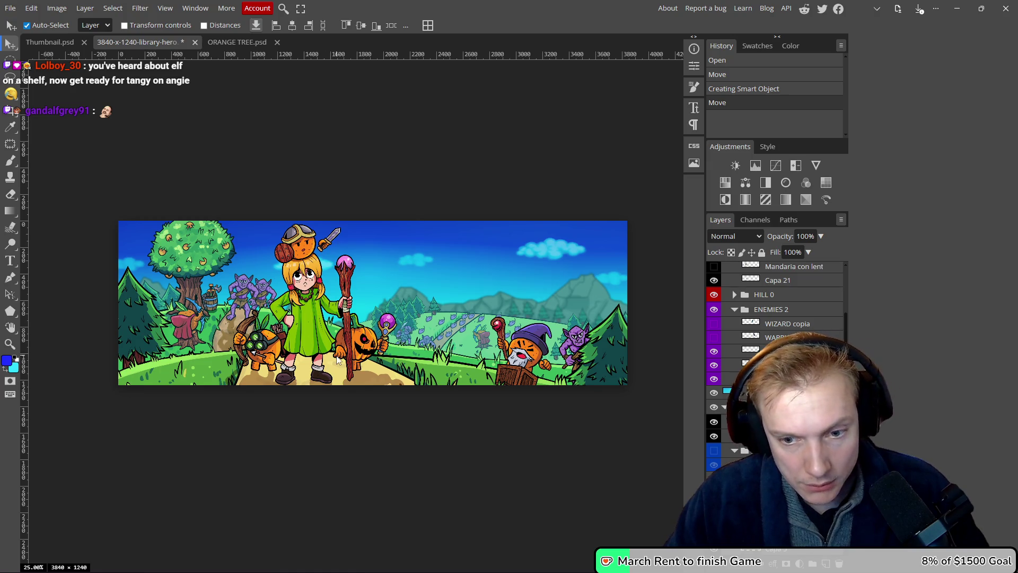
key("ctrl+z")
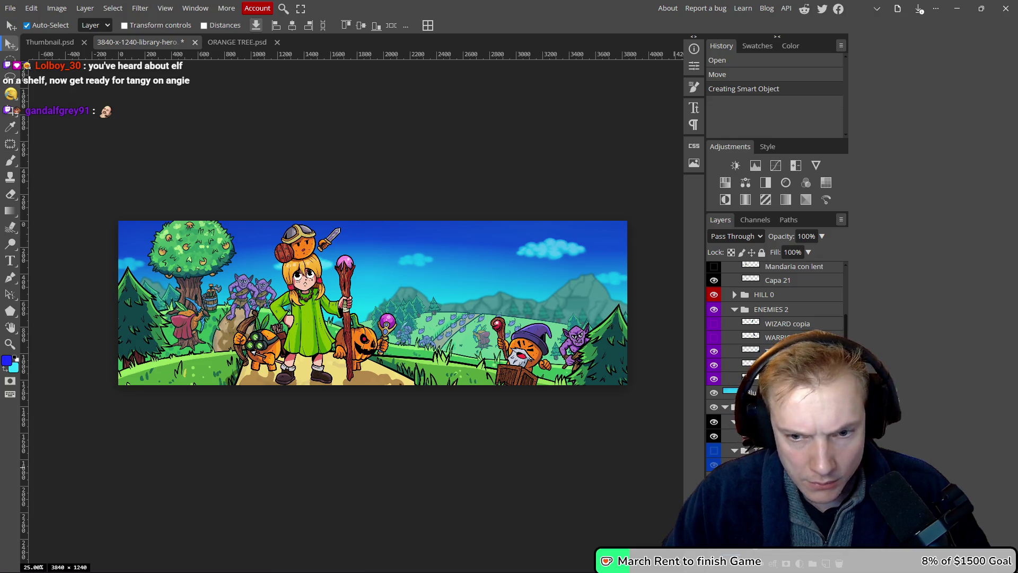
scroll(775, 371, "down", 3)
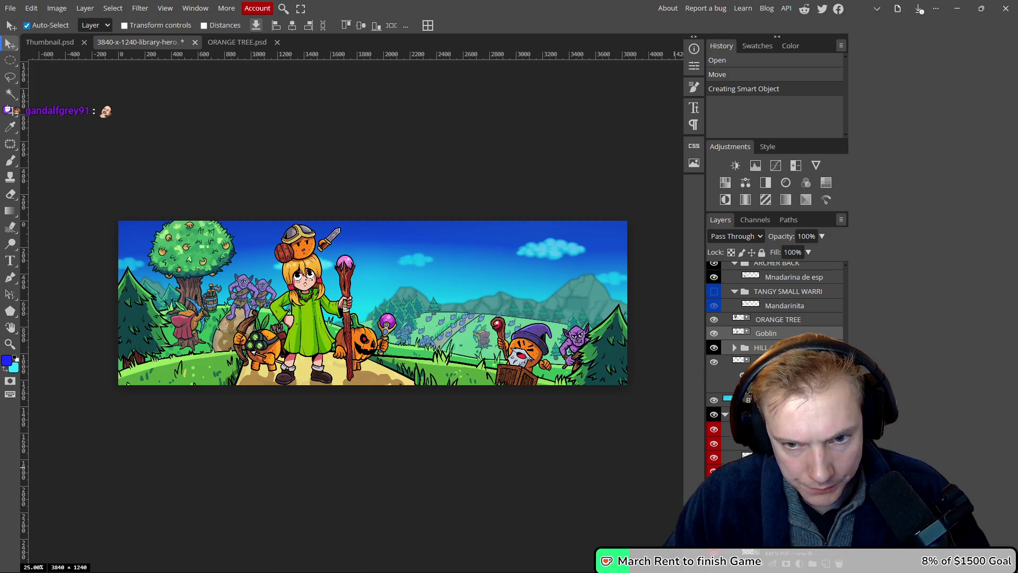
left_click(763, 361)
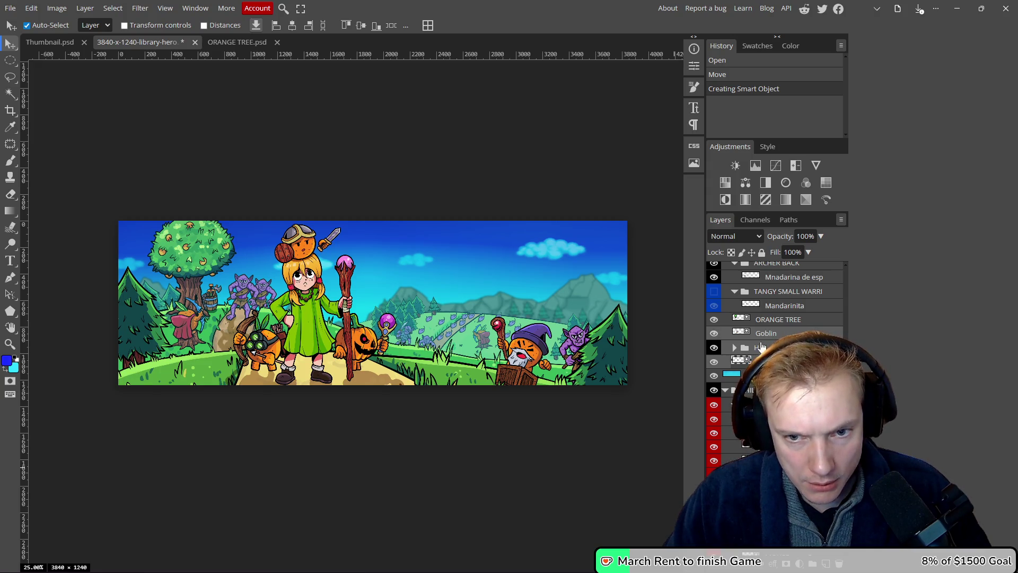
right_click(794, 333)
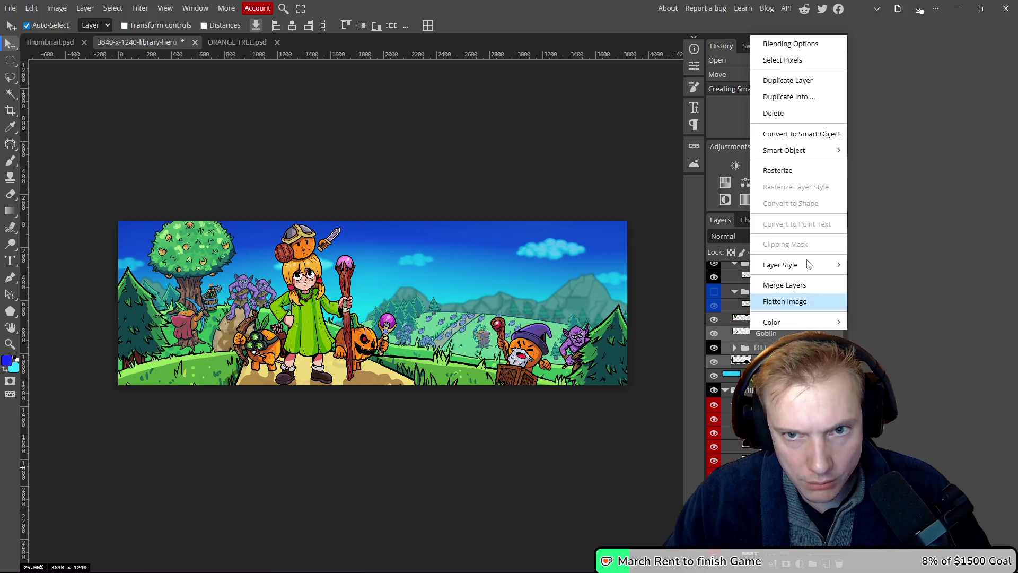
left_click(801, 133)
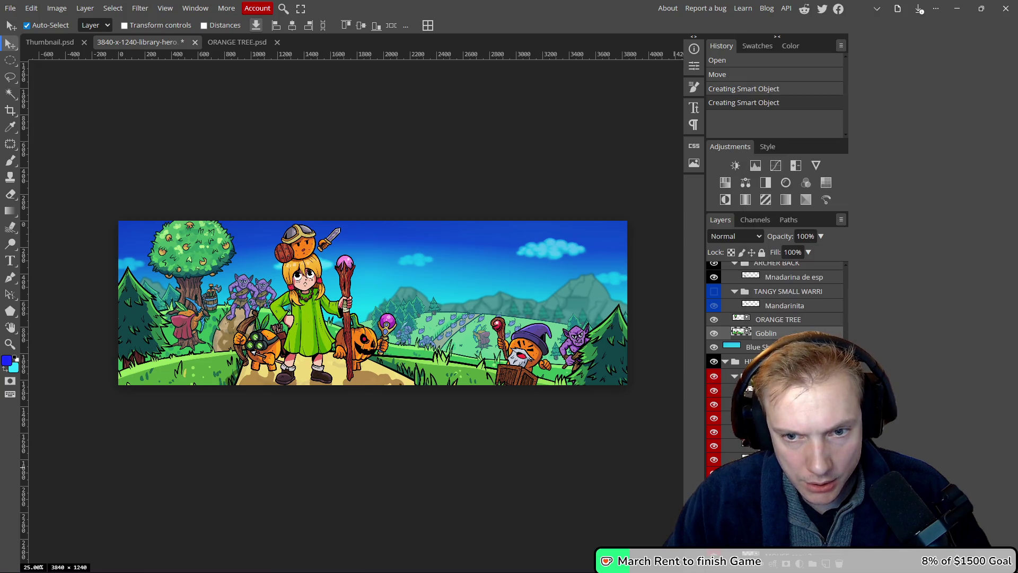
mouse_move(398, 362)
left_mouse_down()
mouse_move(520, 285)
mouse_move(399, 297)
mouse_move(461, 310)
mouse_move(417, 326)
mouse_move(501, 288)
mouse_move(520, 305)
mouse_move(437, 294)
mouse_move(469, 330)
mouse_move(298, 311)
mouse_move(437, 322)
mouse_move(424, 325)
left_mouse_up()
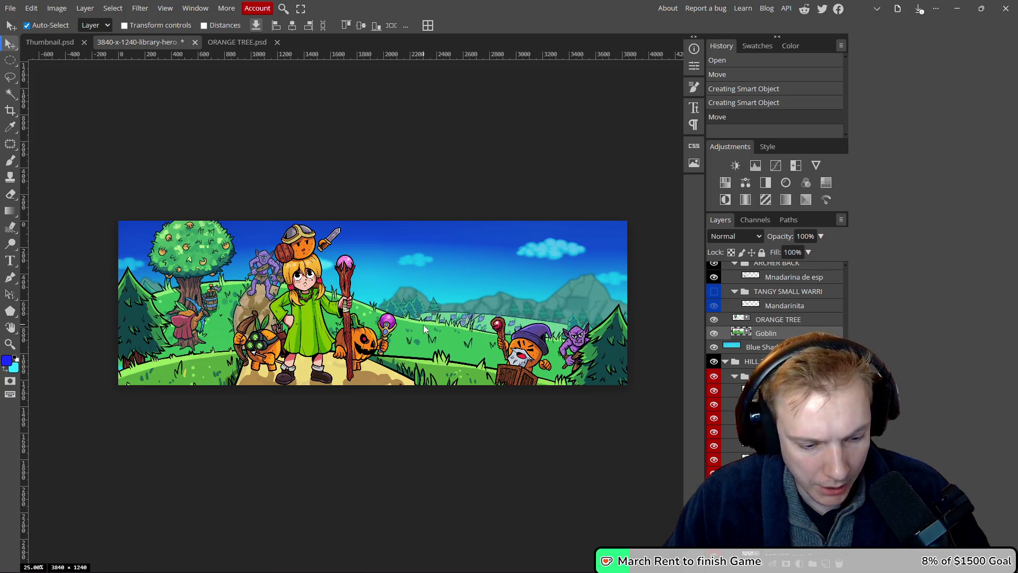
key("ctrl+z")
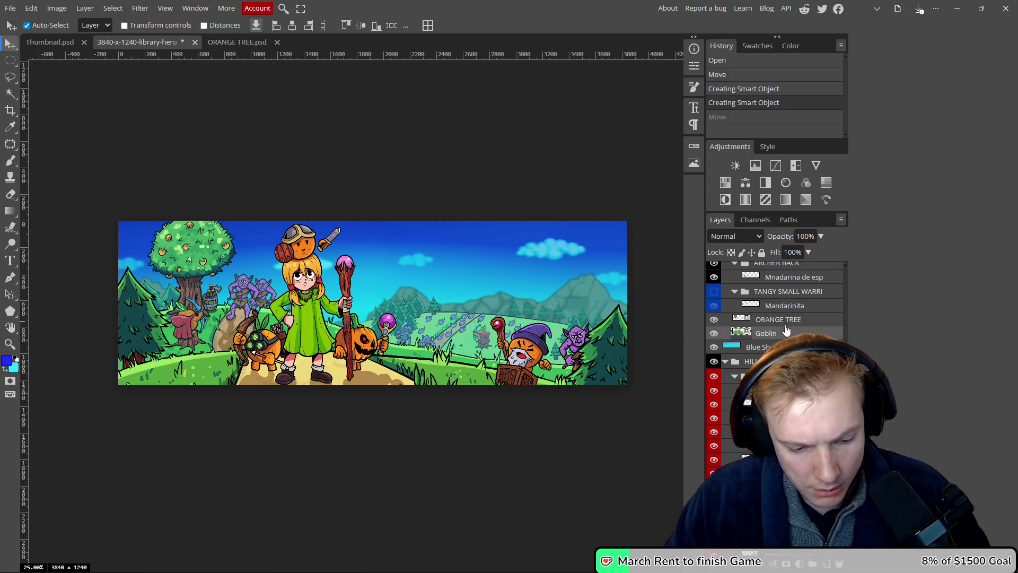
key("ctrl+z")
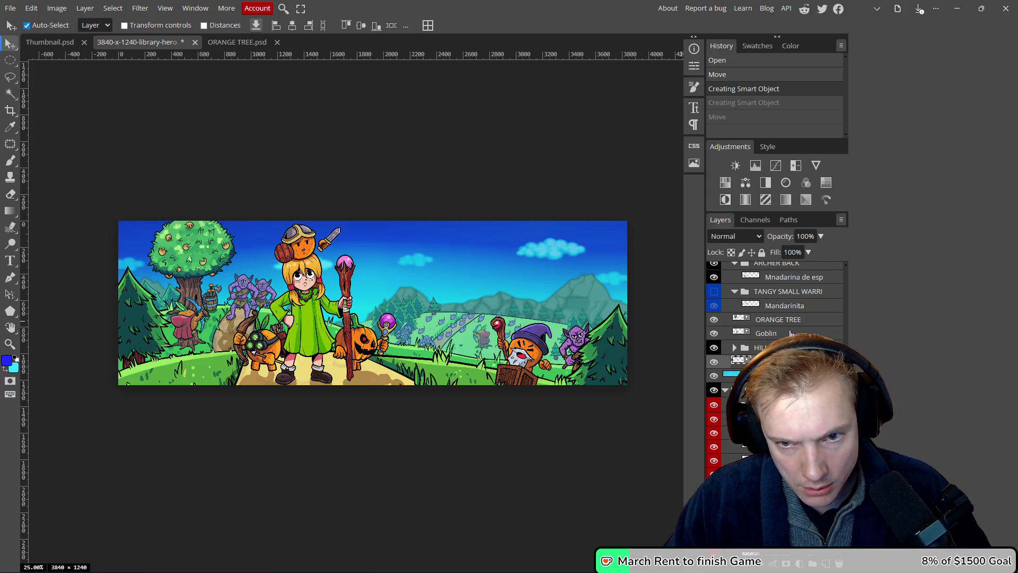
left_click(792, 333)
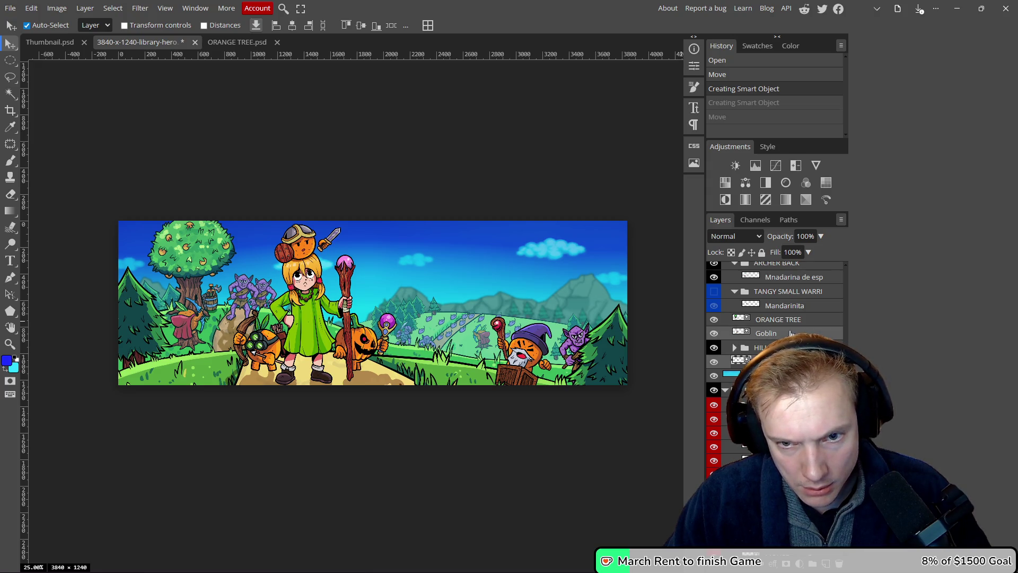
left_click(810, 311)
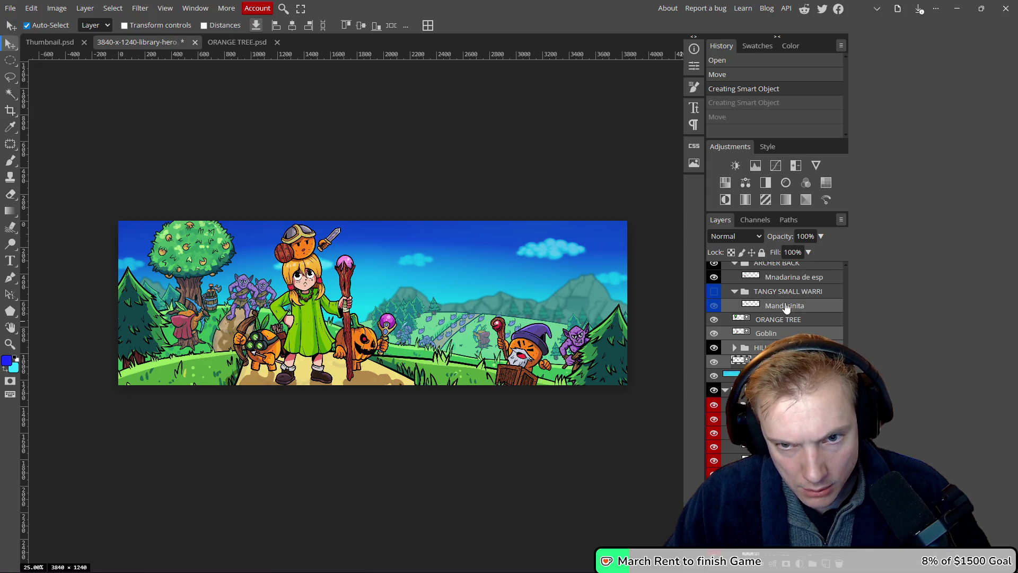
- Convert Mandarinita to a smart object, compare layer visibility, then undo the move and conversion
right_click(810, 311)
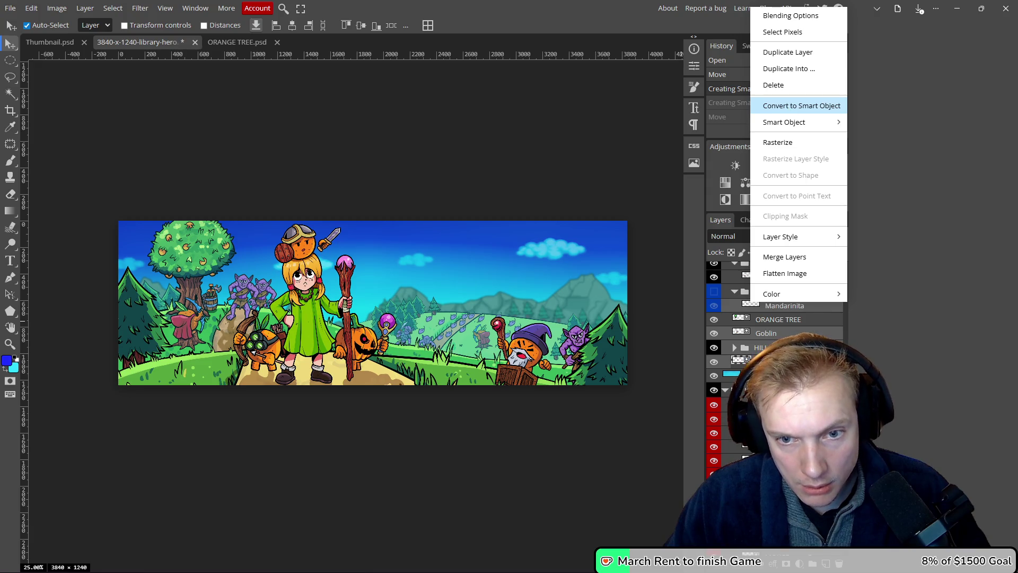
left_click(802, 105)
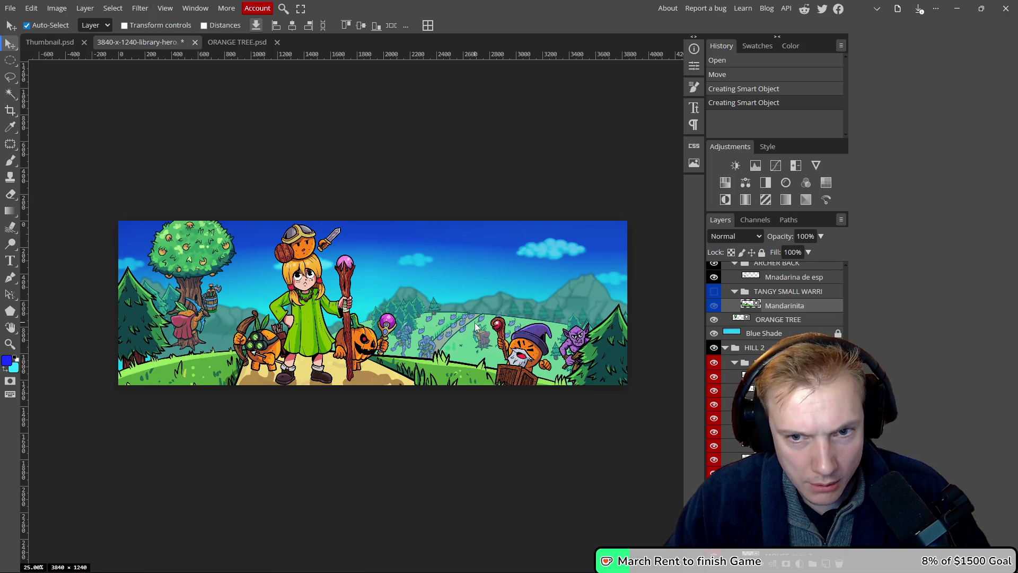
left_click(714, 292)
left_click(714, 292)
left_click(714, 292)
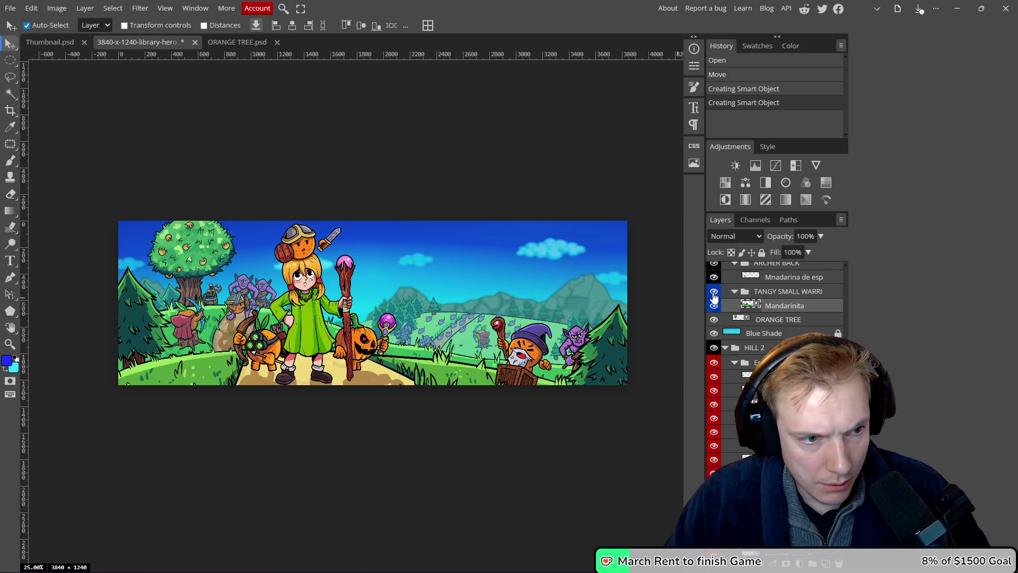
left_click(714, 307)
left_click(714, 307)
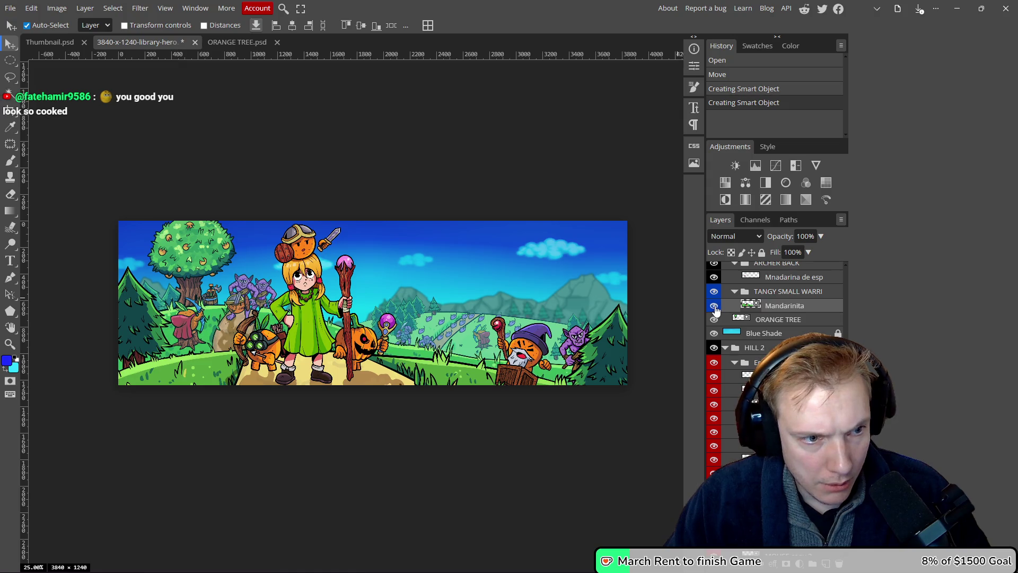
mouse_move(195, 327)
left_mouse_down()
mouse_move(213, 302)
mouse_move(186, 329)
left_mouse_up()
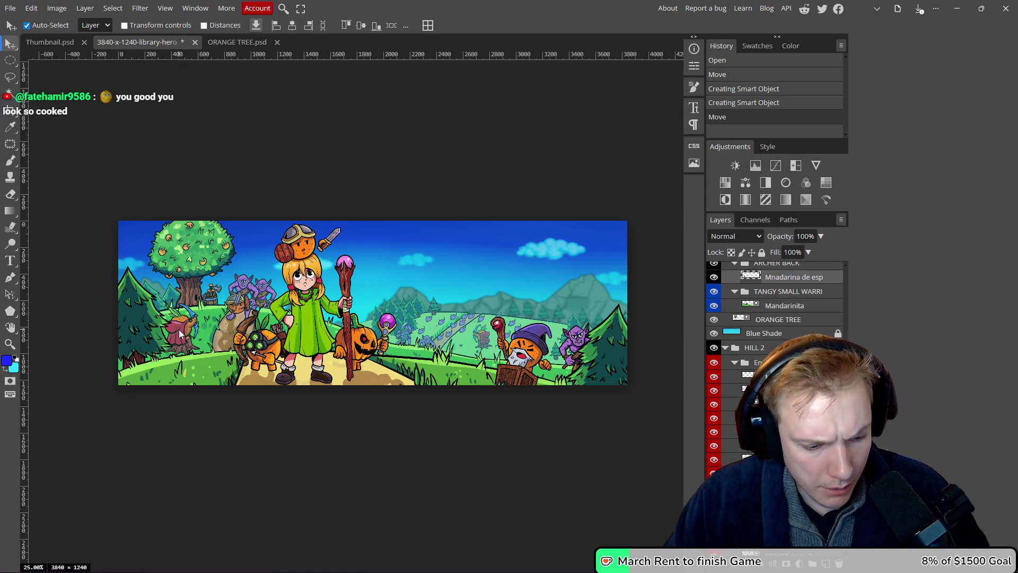
key("ctrl+z")
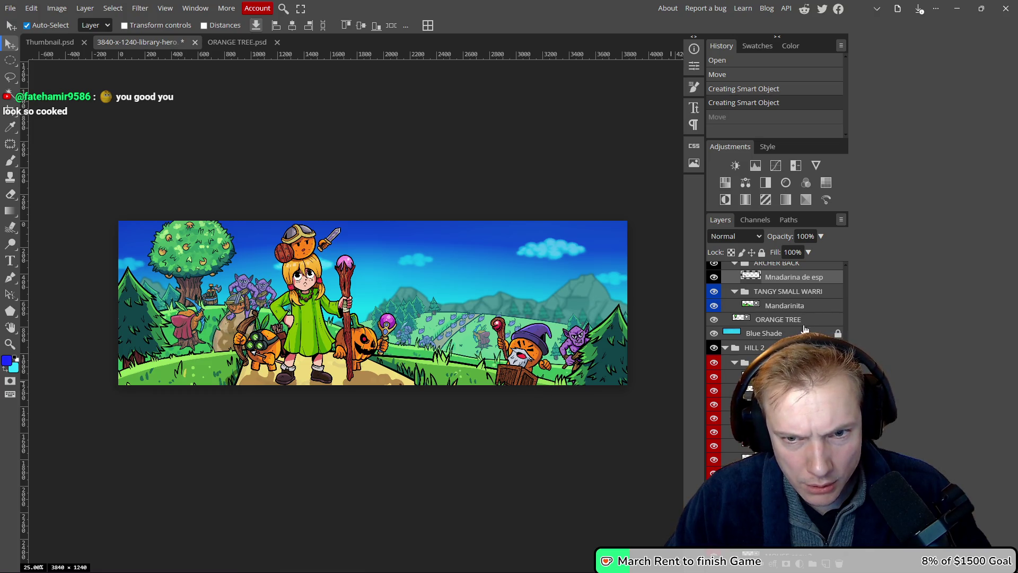
key("ctrl+z")
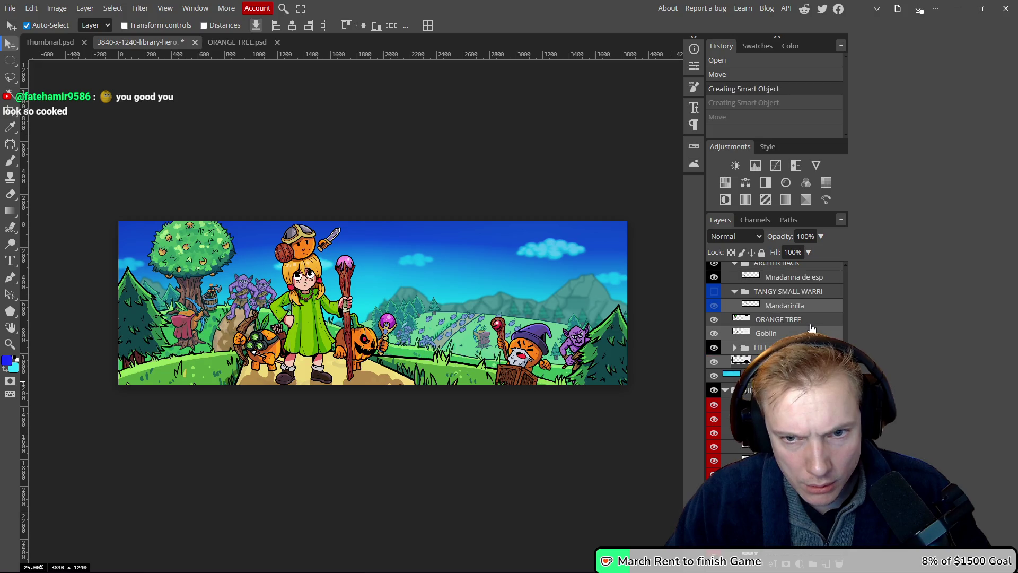
- Open the middleground smart object as its own Middleground document
scroll(788, 335, "down", 2)
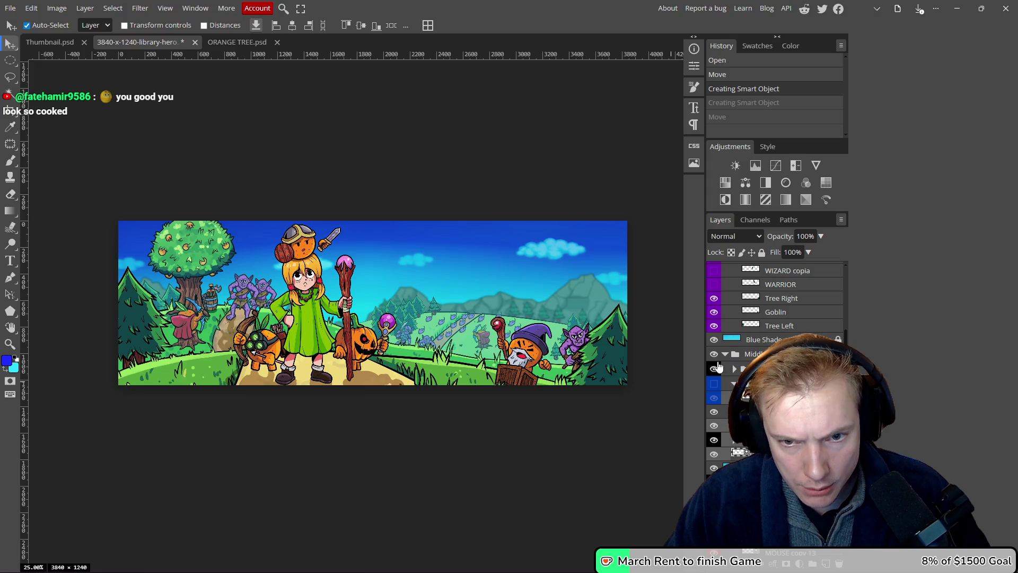
left_click_drag(233, 318, 215, 296)
key("ctrl+z")
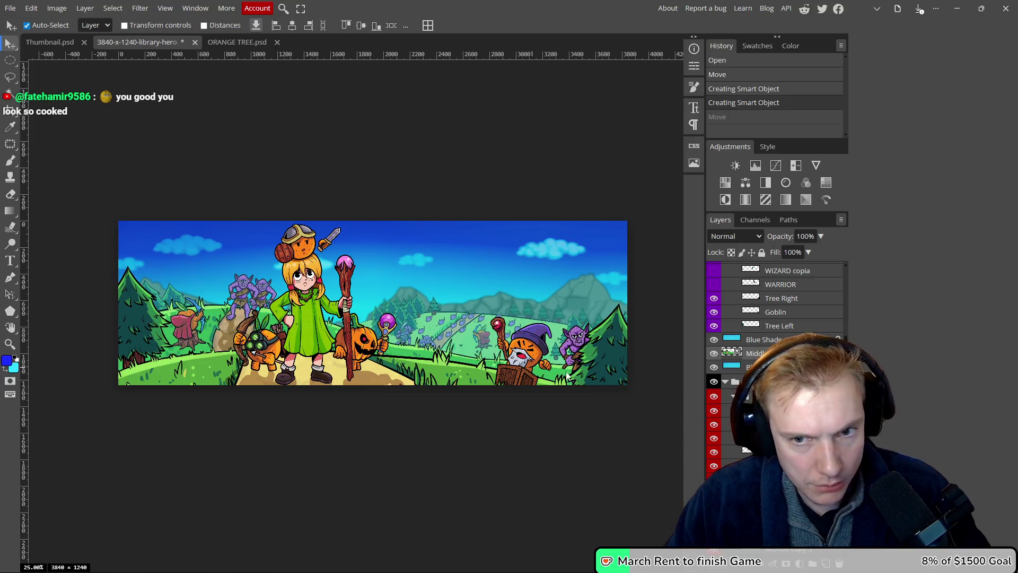
double_click(733, 355)
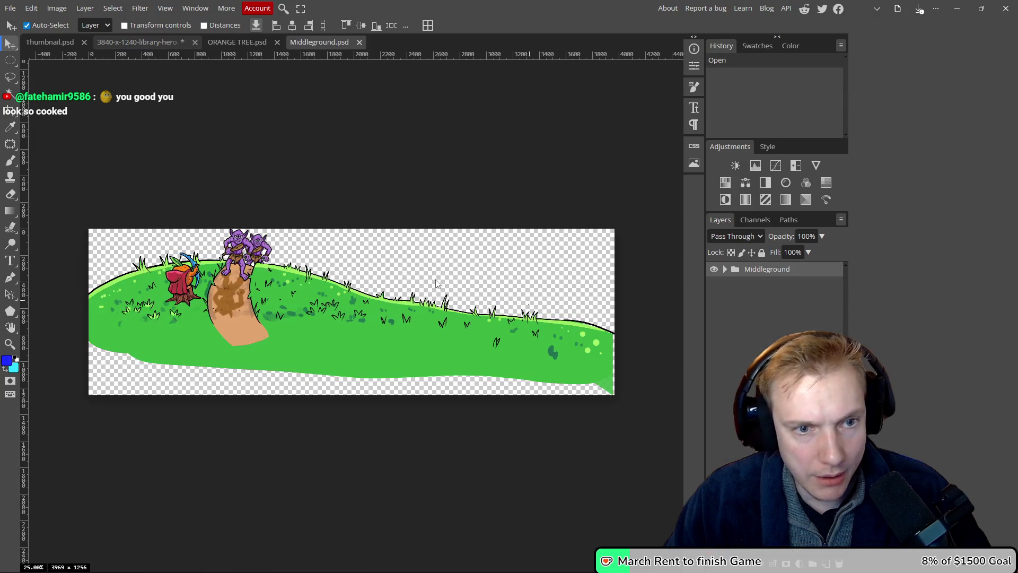
- Export the Middleground document as a PNG through Save for web
left_click_drag(443, 223, 444, 206)
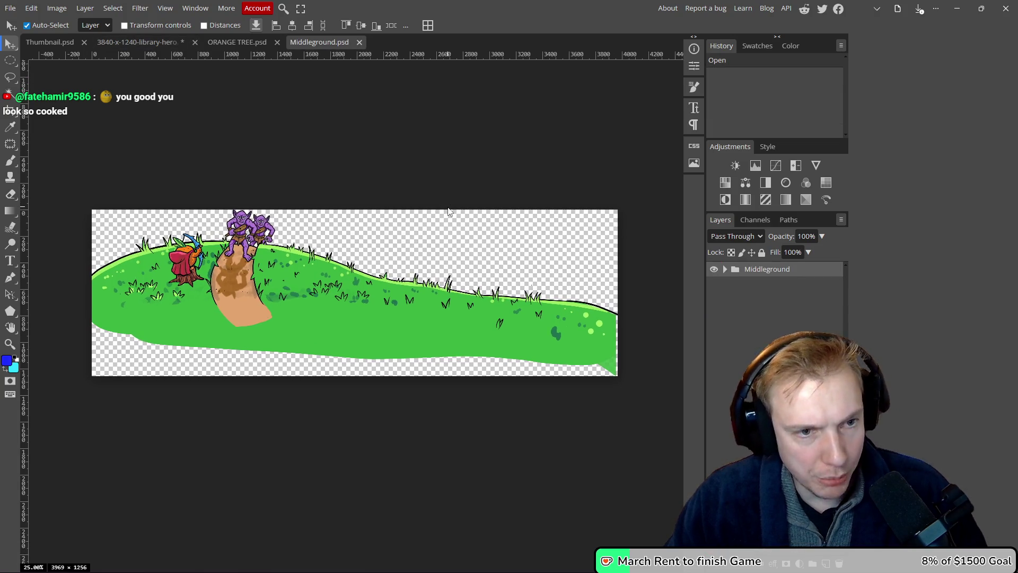
key("ctrl+alt+shift+s")
left_click(399, 234)
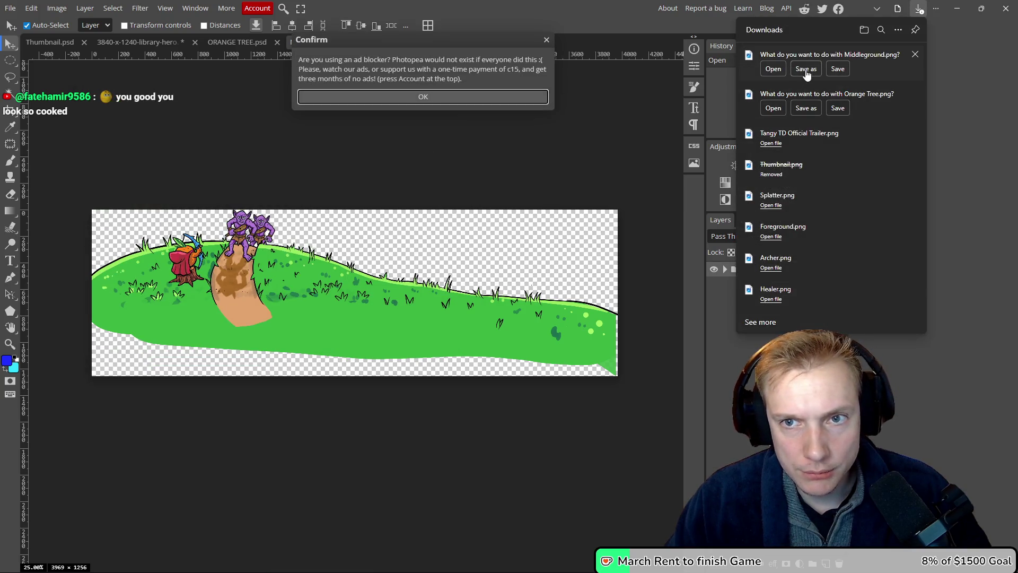
- Save Orange Tree.png and Middleground.png into Red Potion Capsule, then go back to the library hero
left_click(806, 108)
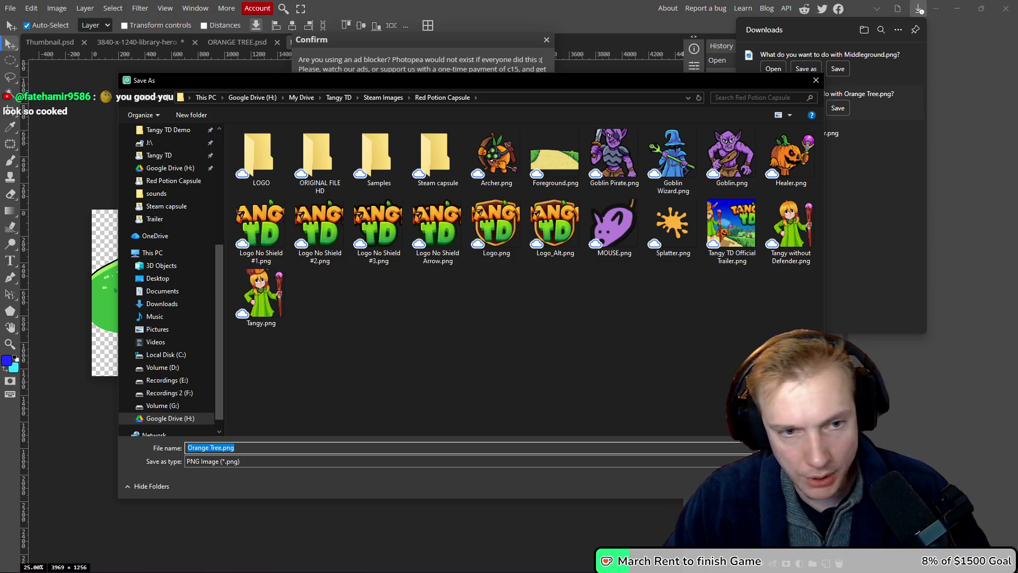
left_click(748, 486)
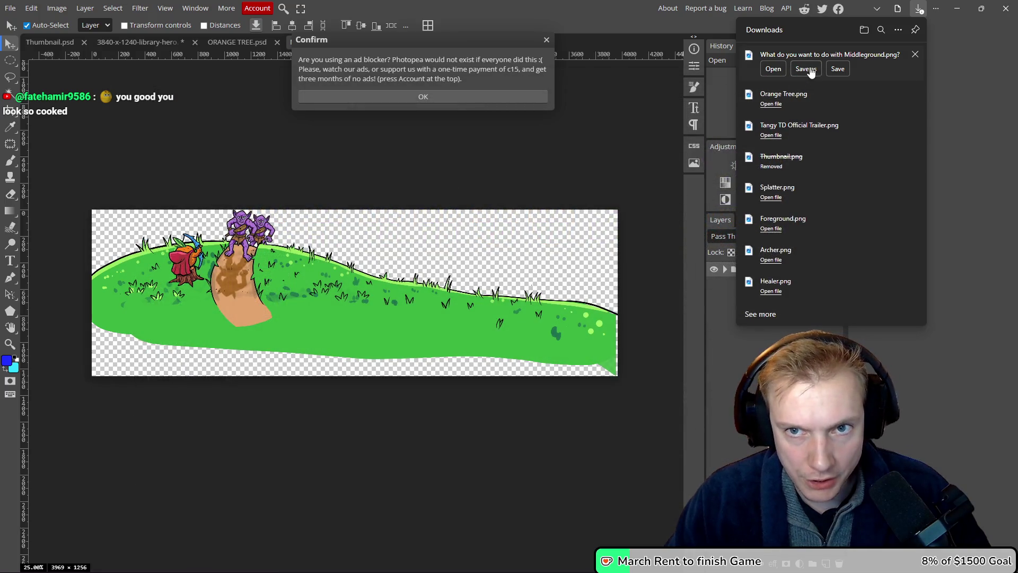
left_click(806, 68)
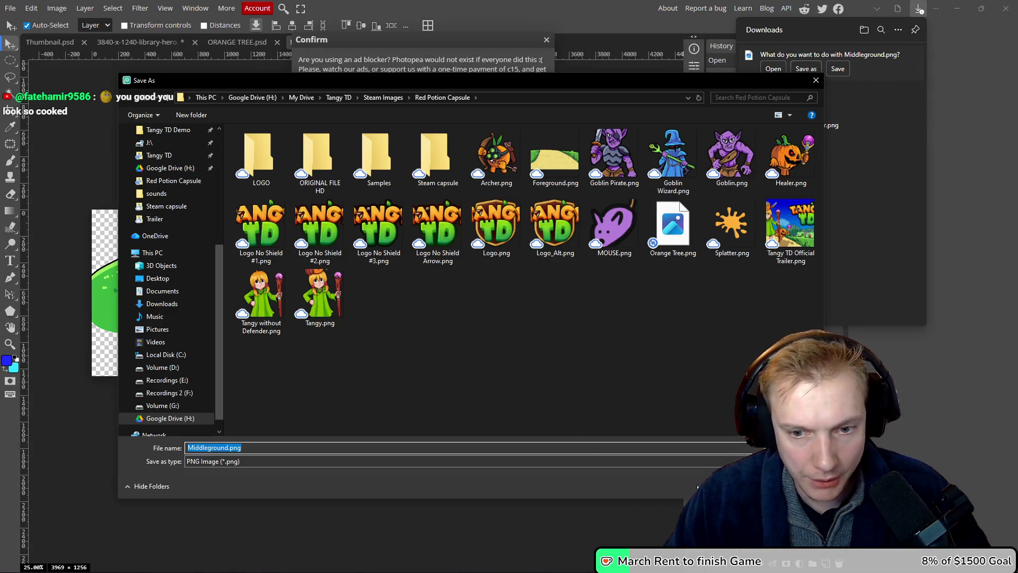
left_click(748, 486)
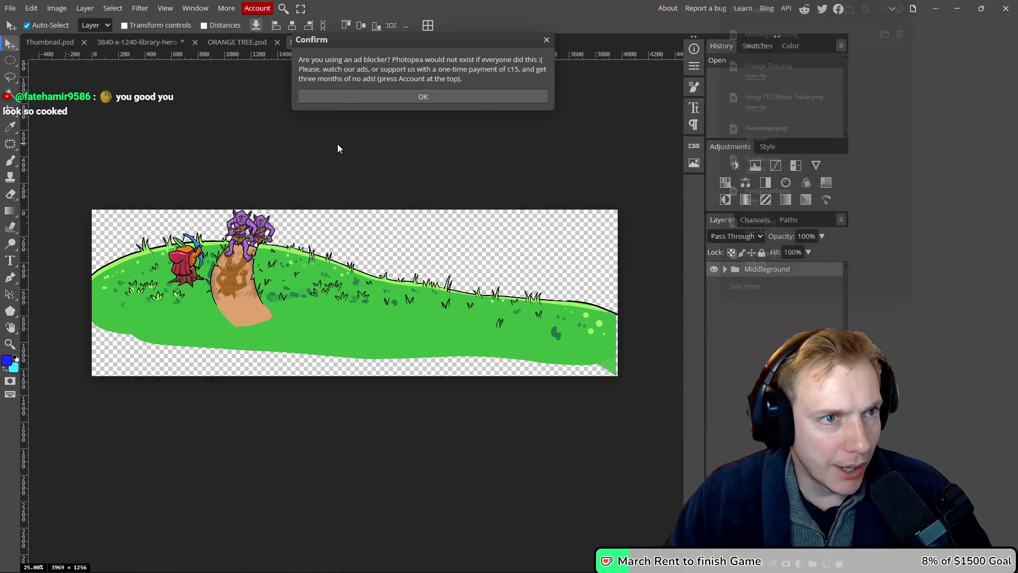
left_click(547, 40)
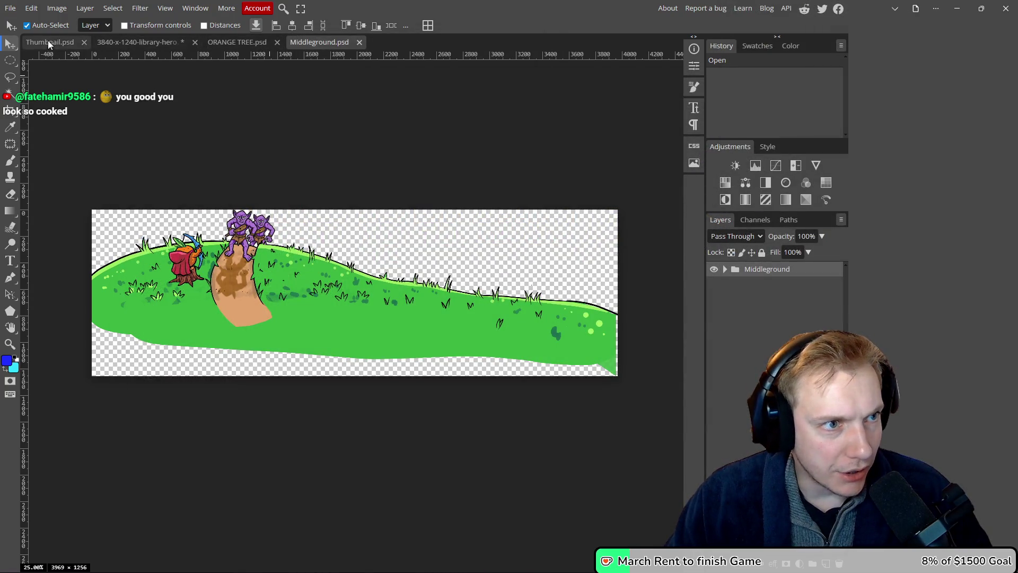
left_click(123, 38)
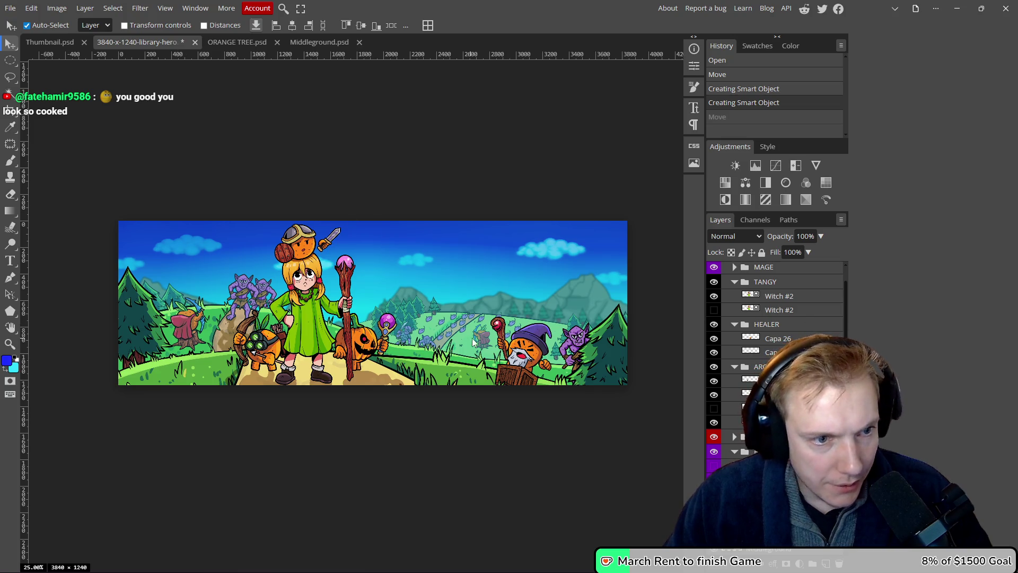
- Undo the last smart object conversion and hide the layer with the orange tree and goblins
scroll(774, 345, "down", 5)
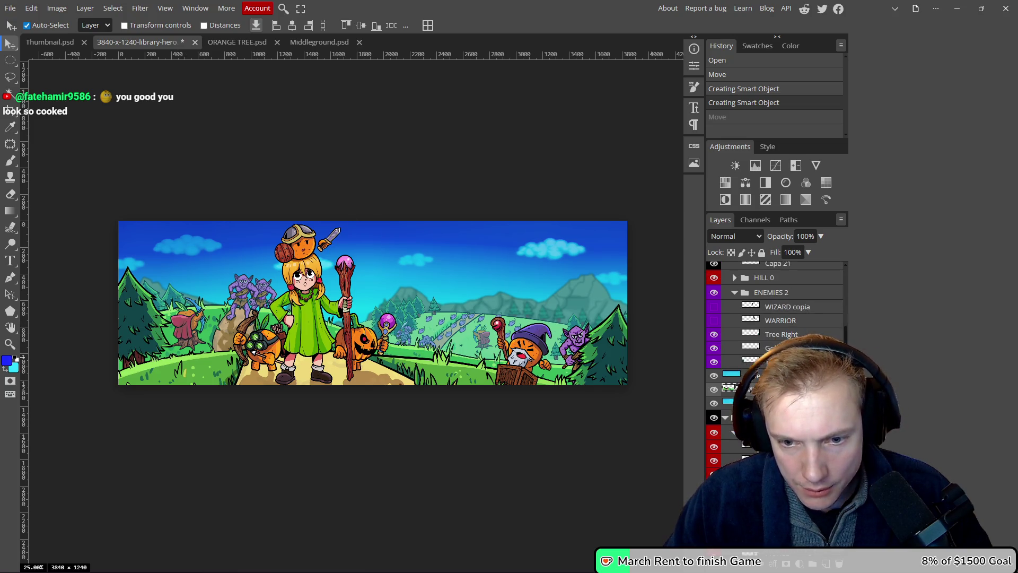
key("ctrl+z")
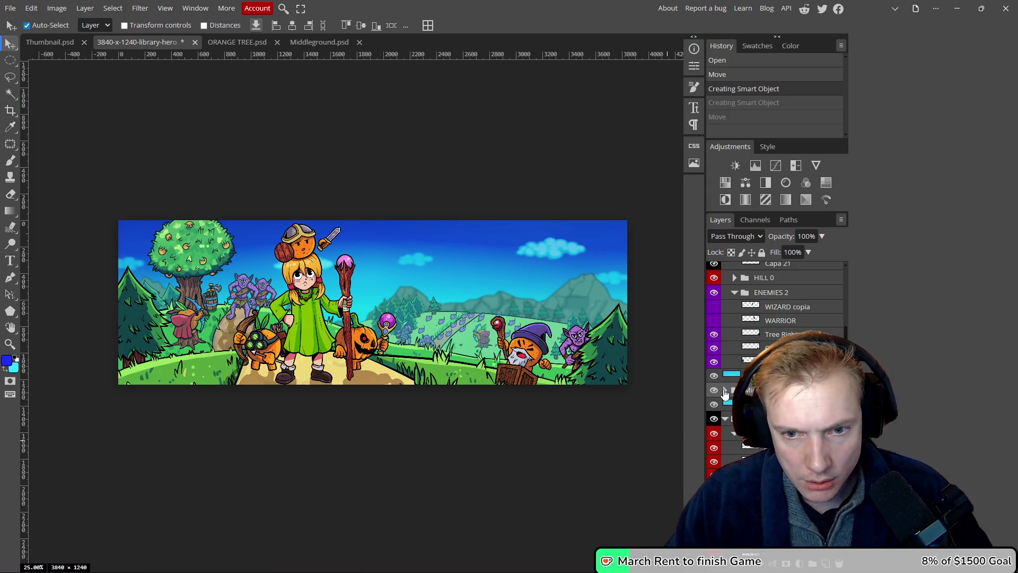
scroll(726, 422, "up", 3)
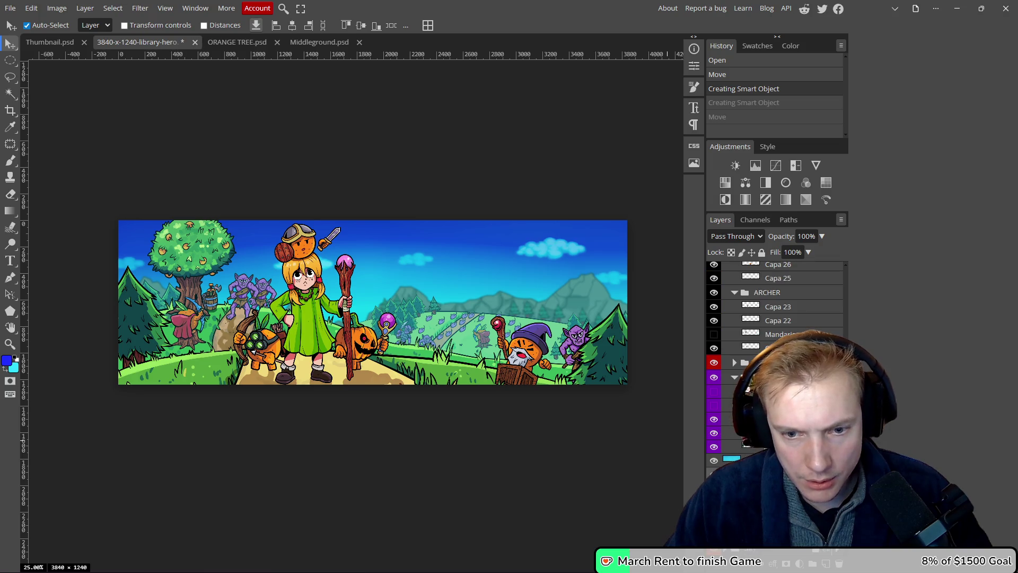
left_click(714, 474)
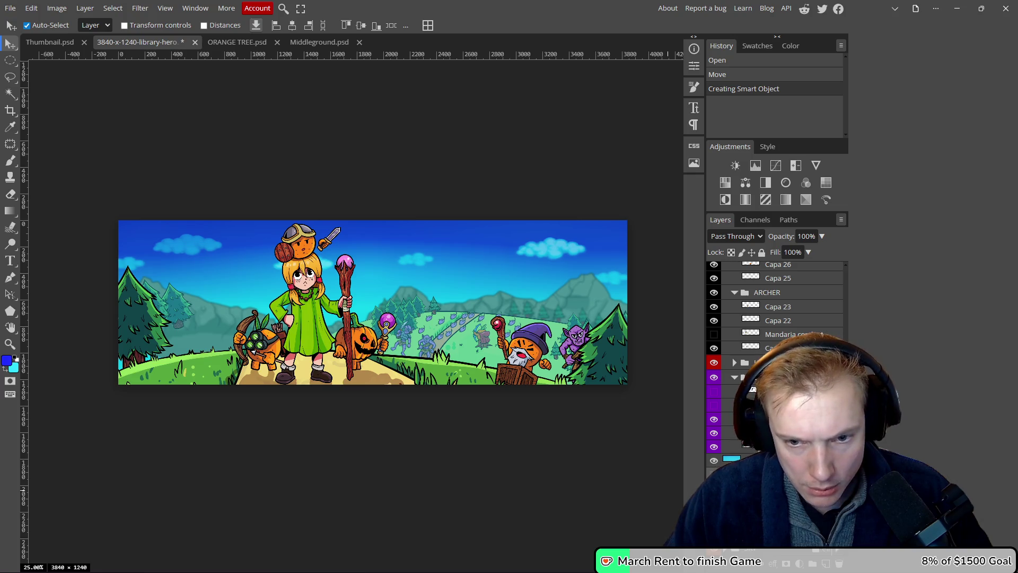
scroll(774, 361, "down", 3)
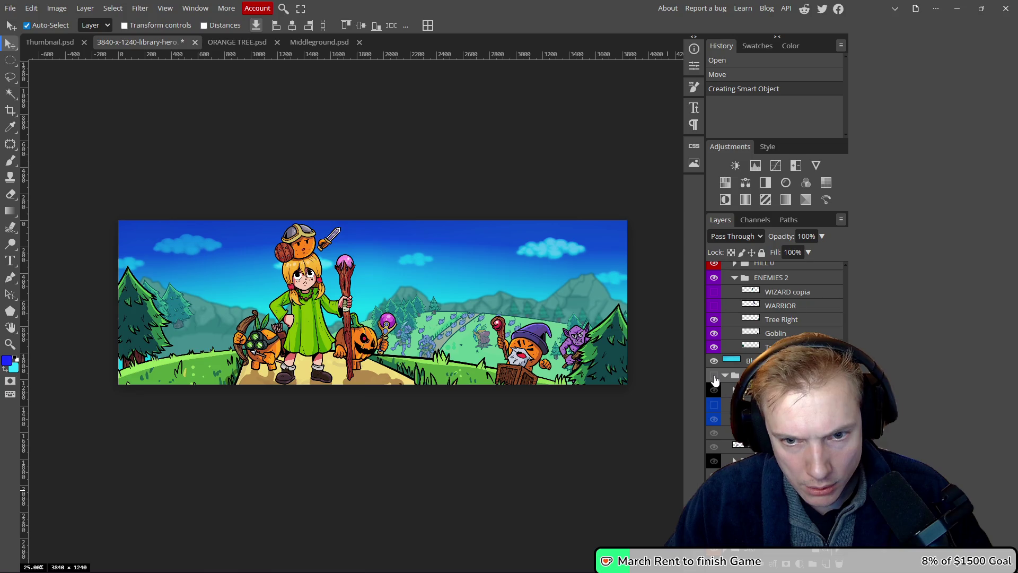
scroll(728, 381, "up", 2)
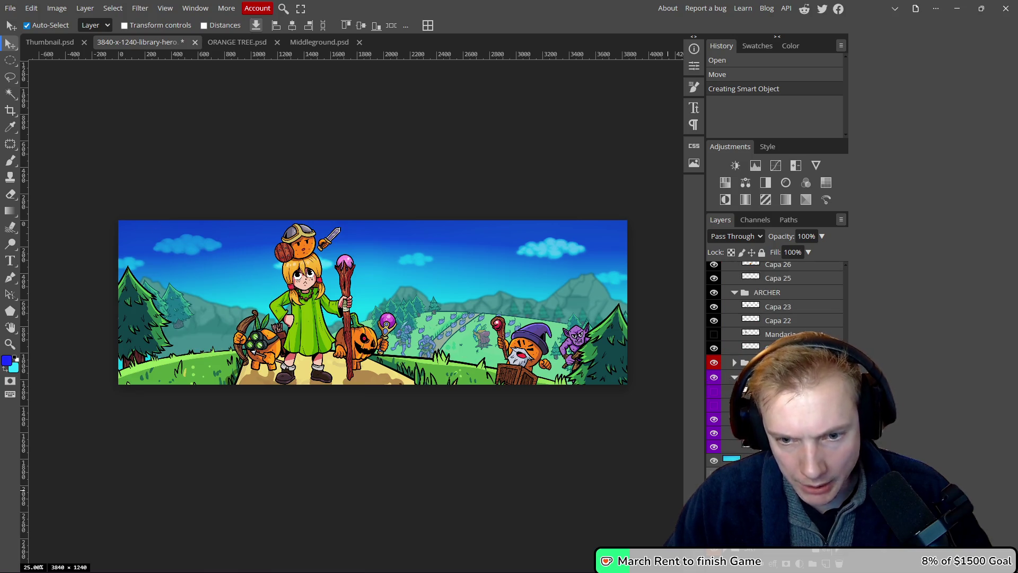
scroll(774, 371, "down", 5)
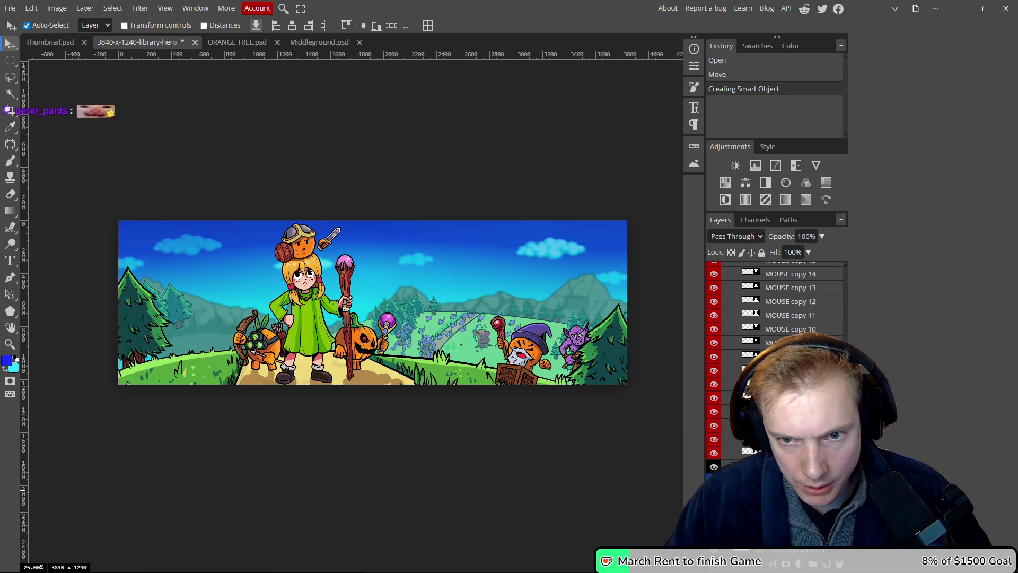
scroll(720, 324, "up", 3)
scroll(719, 323, "down", 2)
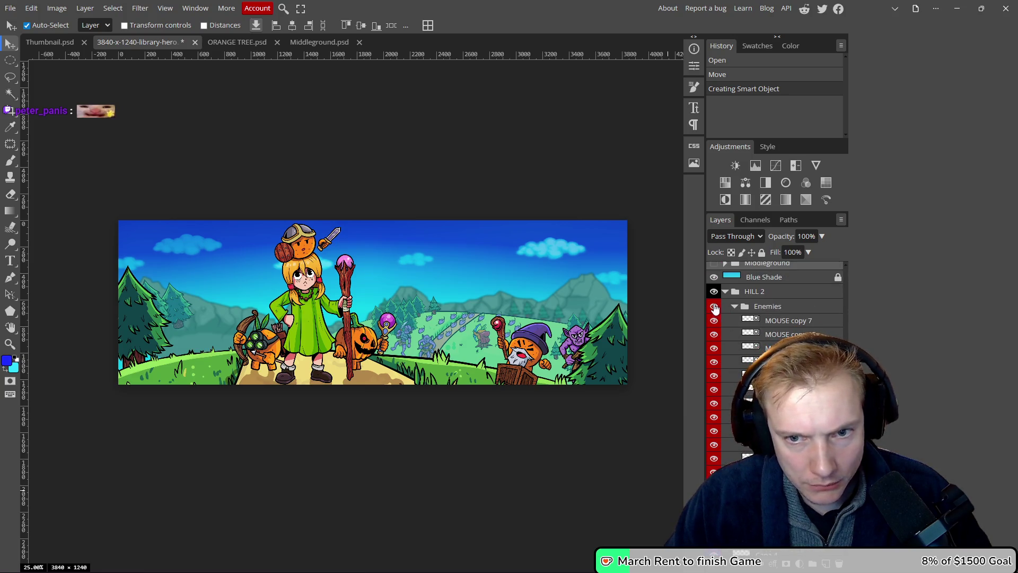
- Collapse the Enemies group and convert the HILL 2 group to a smart object, shifting it up-right
left_click(735, 306)
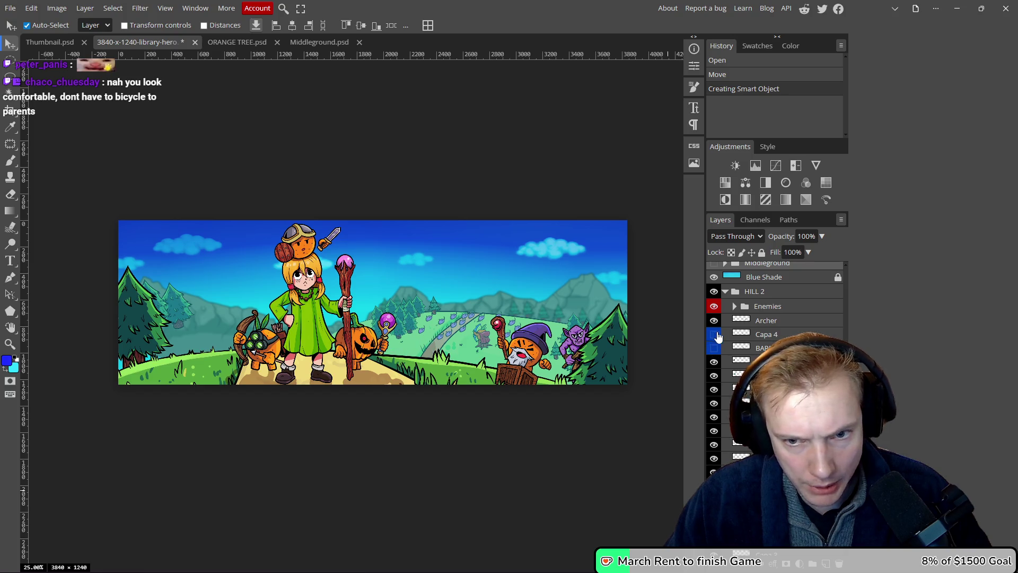
scroll(774, 366, "down", 5)
scroll(775, 366, "up", 3)
scroll(775, 366, "down", 5)
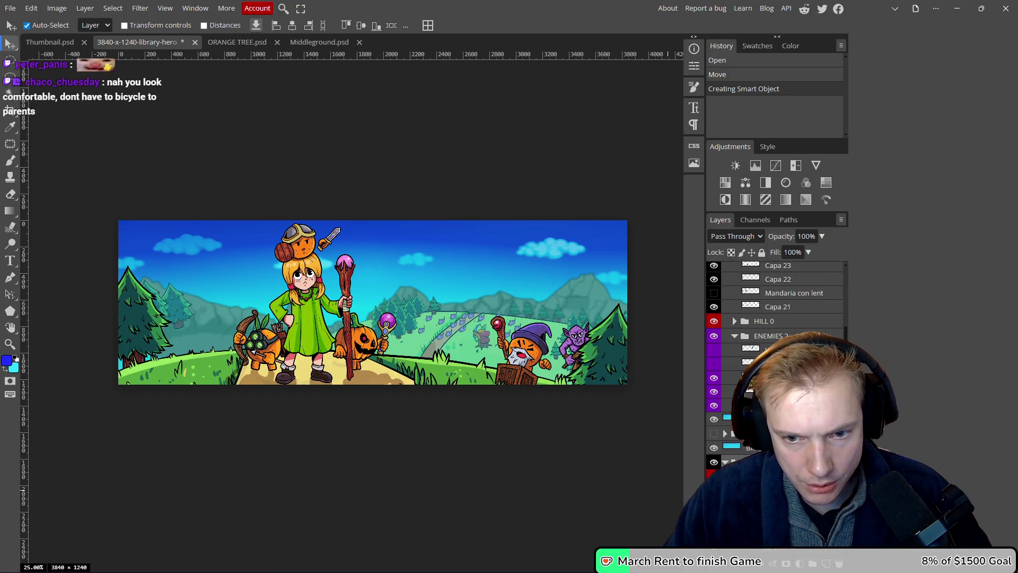
right_click(751, 350)
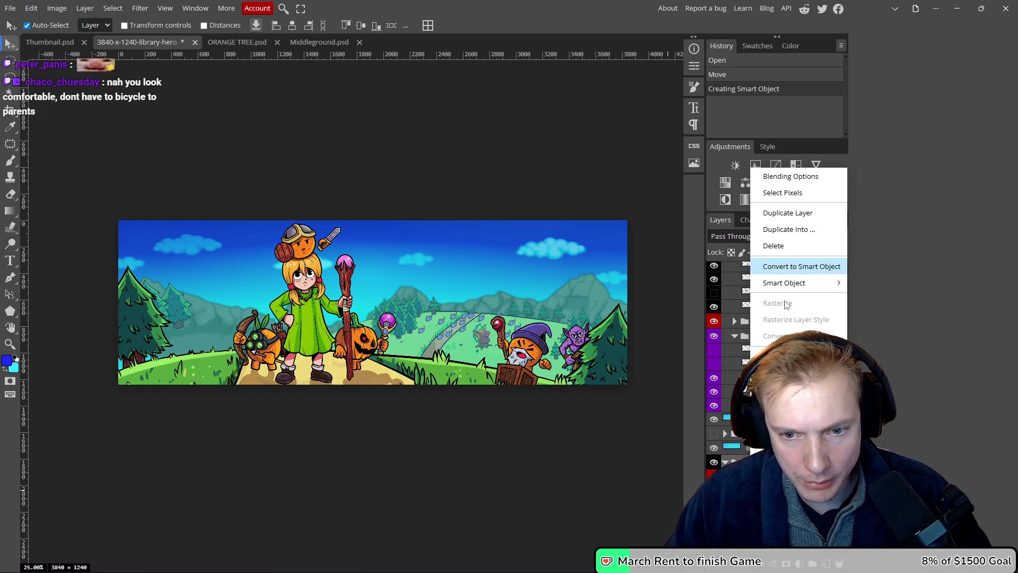
left_click(795, 266)
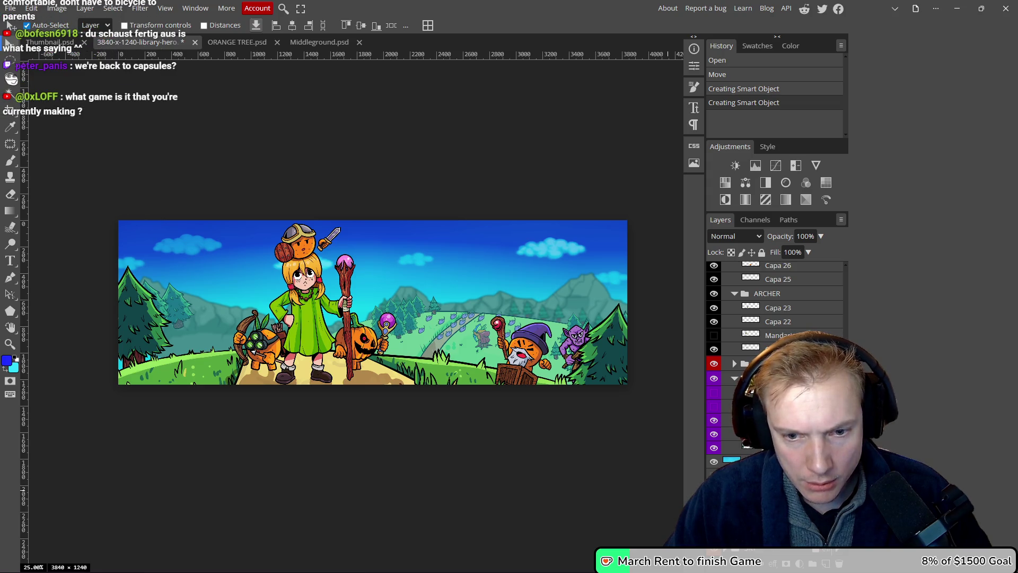
mouse_move(452, 330)
left_mouse_down()
mouse_move(472, 276)
mouse_move(506, 317)
mouse_move(460, 305)
mouse_move(513, 301)
mouse_move(484, 297)
left_mouse_up()
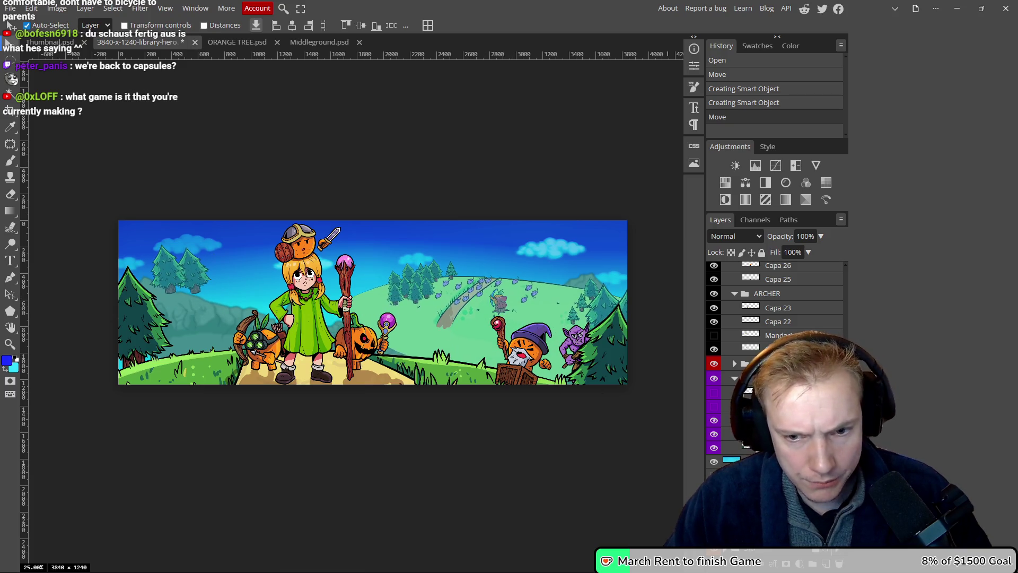
- Open the HILL 2 smart object and crop away its empty left side
double_click(747, 392)
key("c")
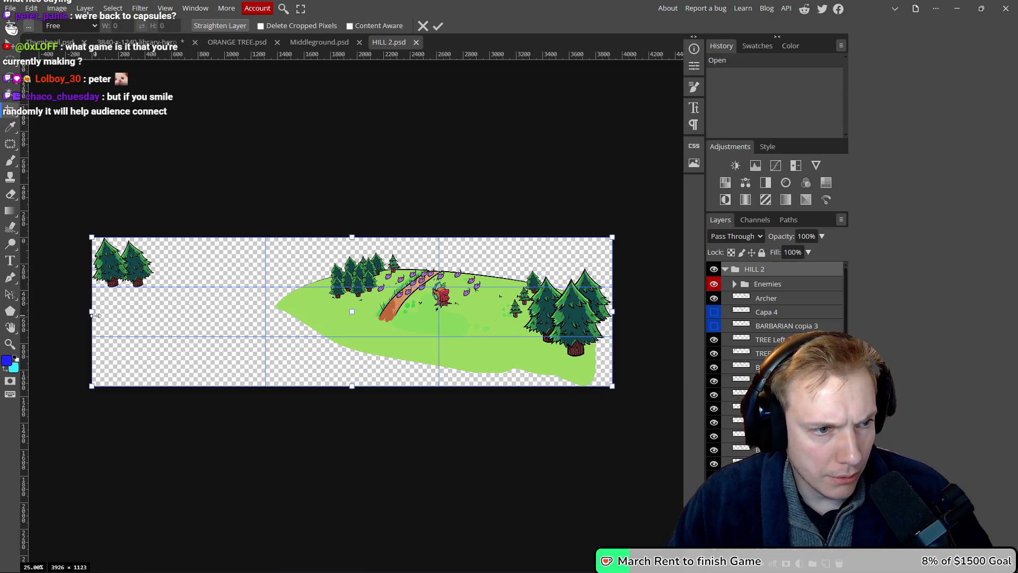
left_click_drag(90, 309, 256, 311)
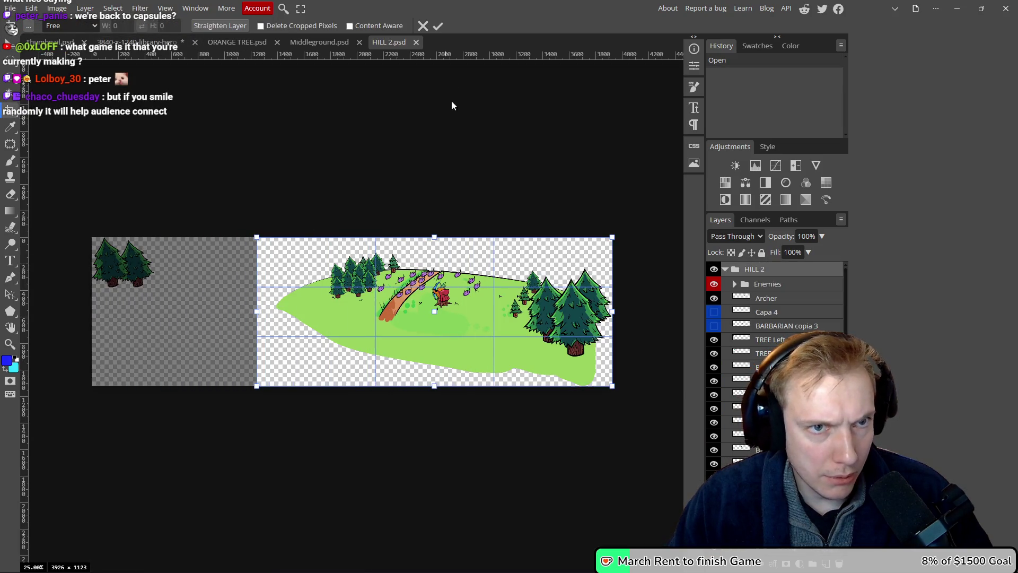
left_click(438, 26)
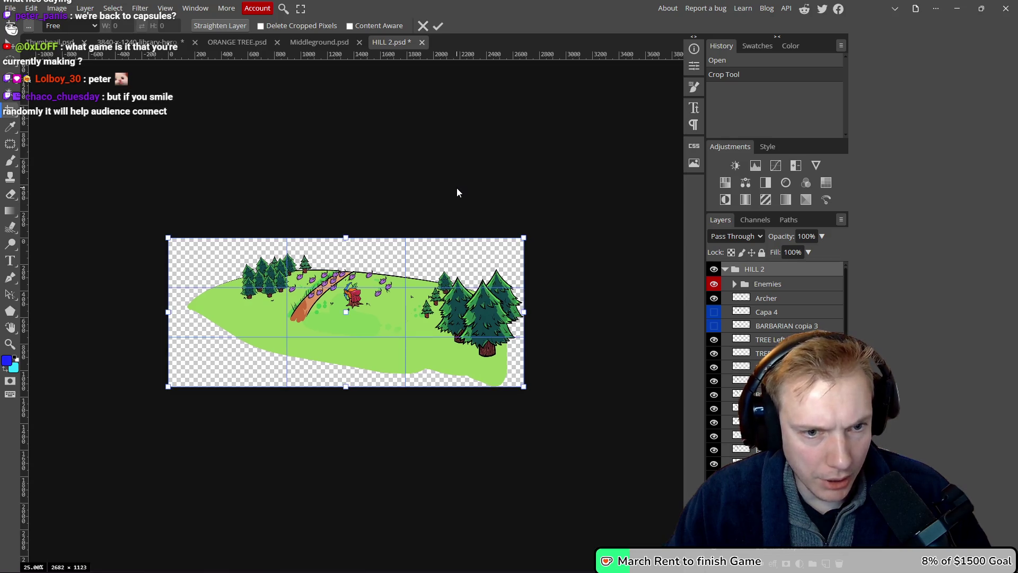
- Export the hill artwork as a PNG named Background and pick its save location
key("ctrl+alt+shift+s")
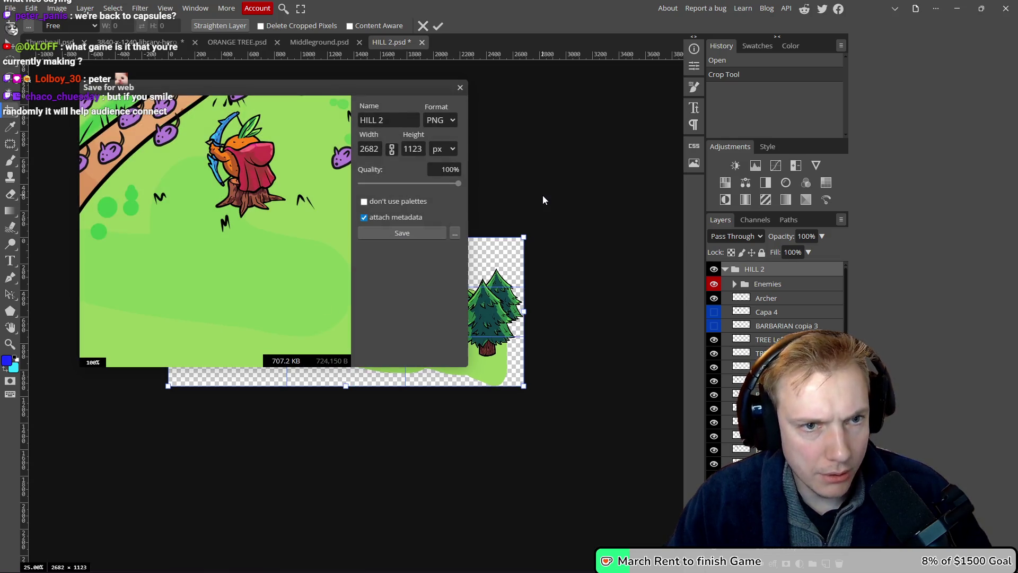
left_click(391, 120)
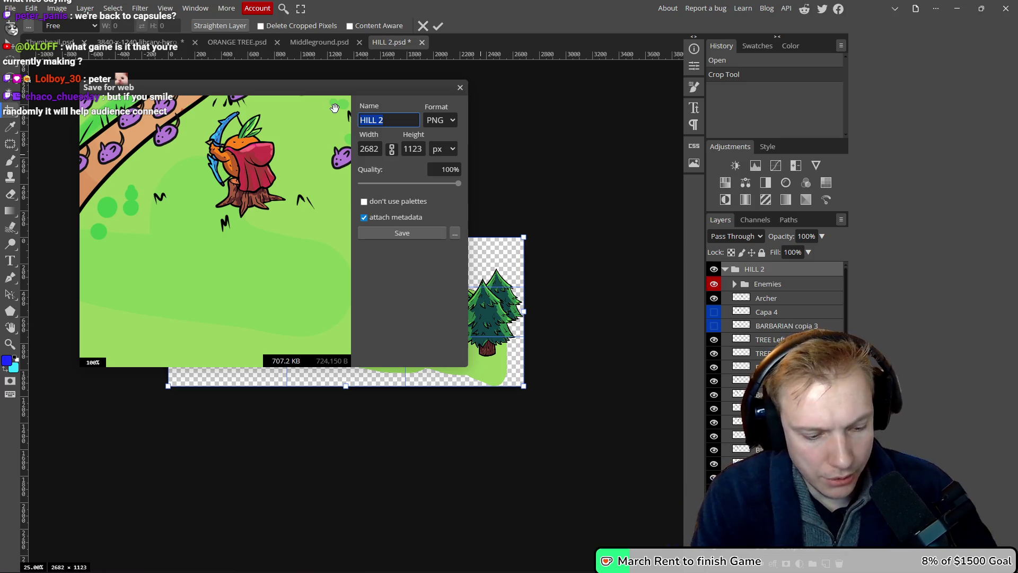
type("Background")
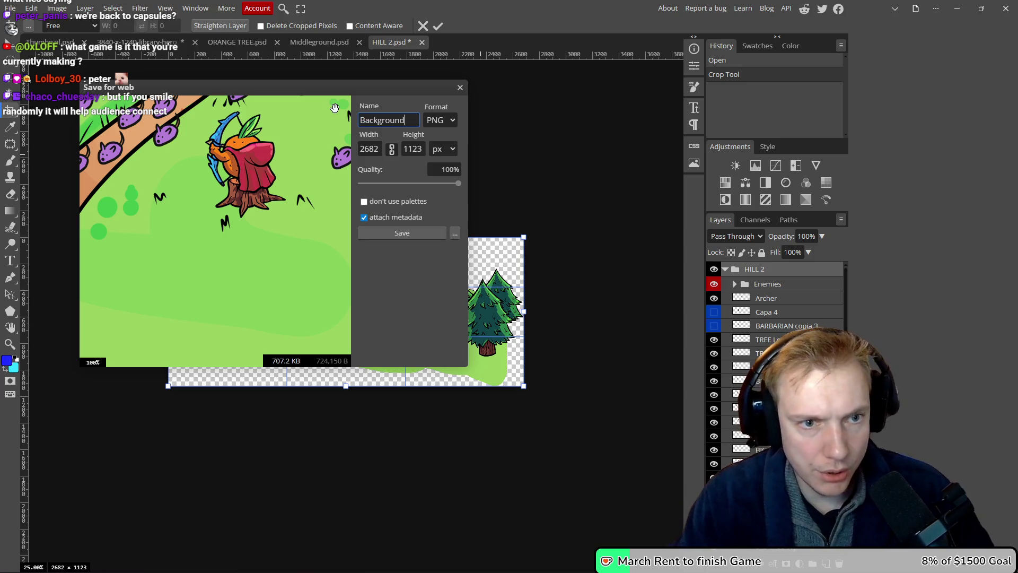
left_click(413, 233)
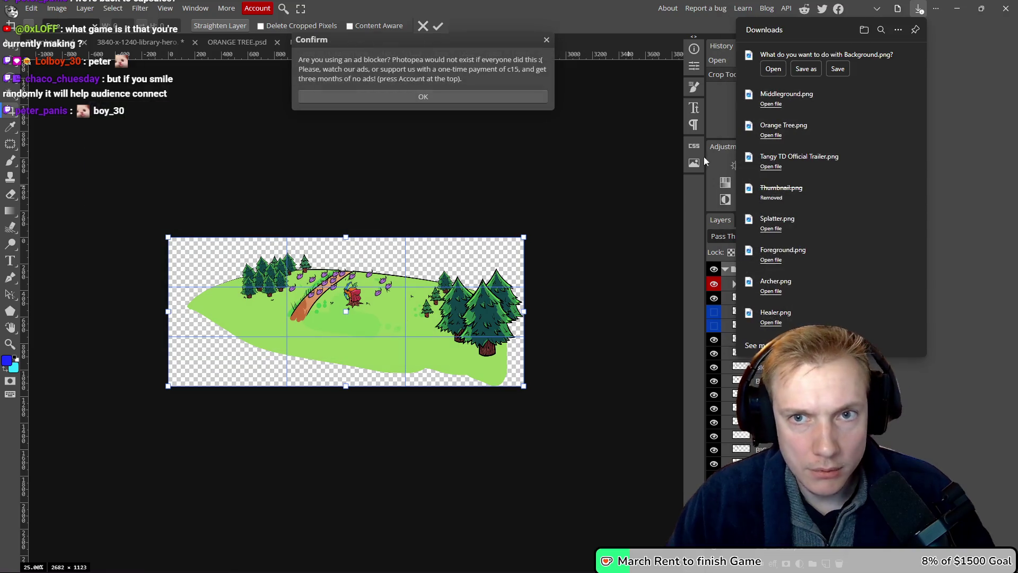
left_click(806, 69)
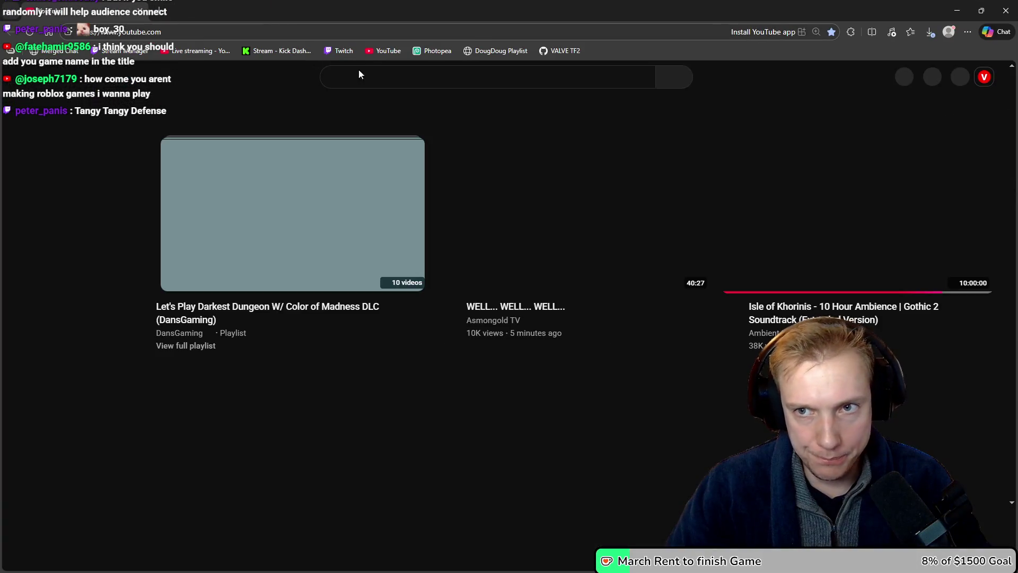
- Scroll down the YouTube home feed of recommended videos
scroll(641, 103, "down", 5)
- Go to your own YouTube channel via the avatar menu's View your channel option
scroll(524, 248, "up", 4)
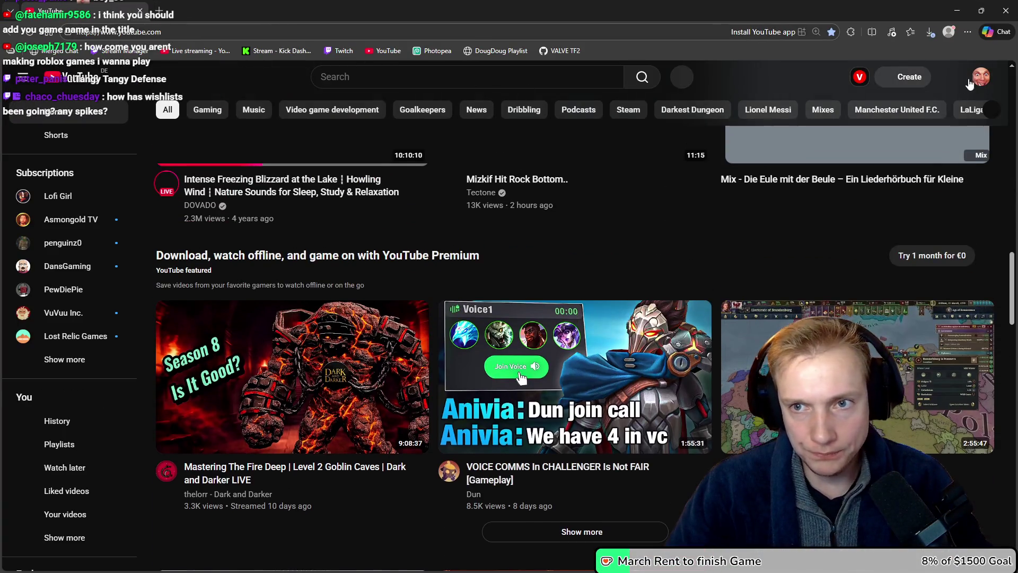
scroll(624, 279, "up", 6)
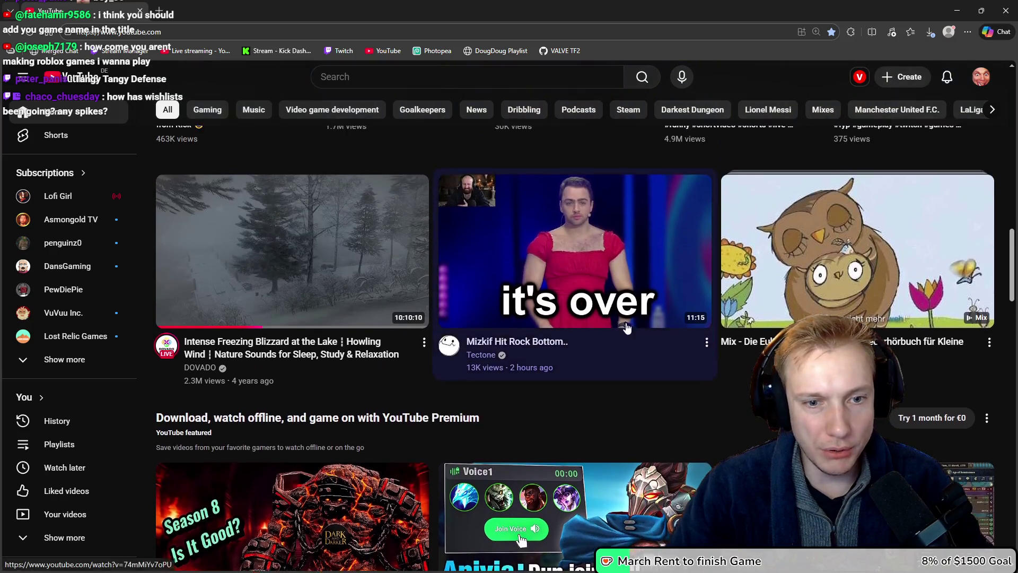
scroll(297, 321, "down", 2)
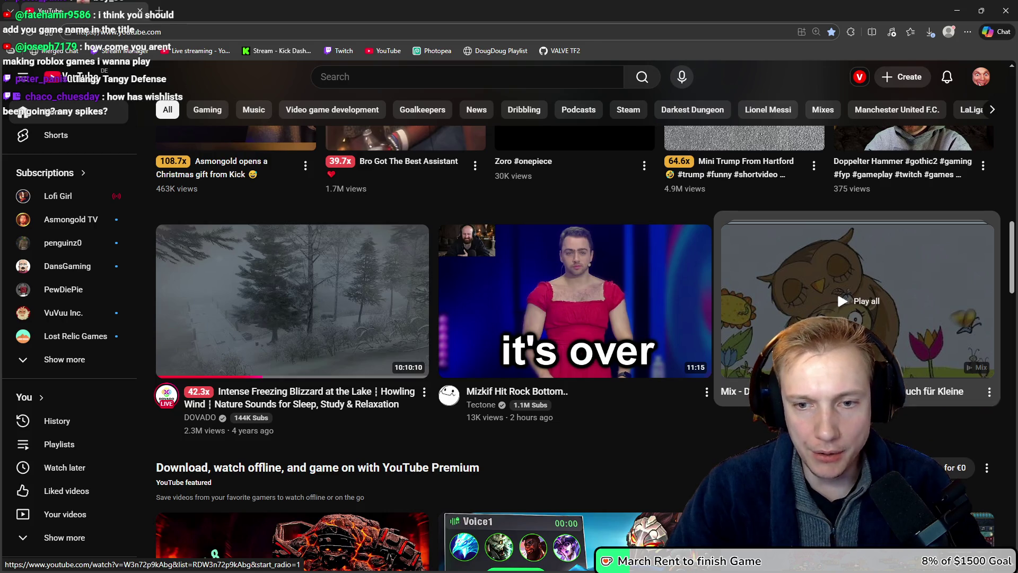
scroll(660, 432, "up", 4)
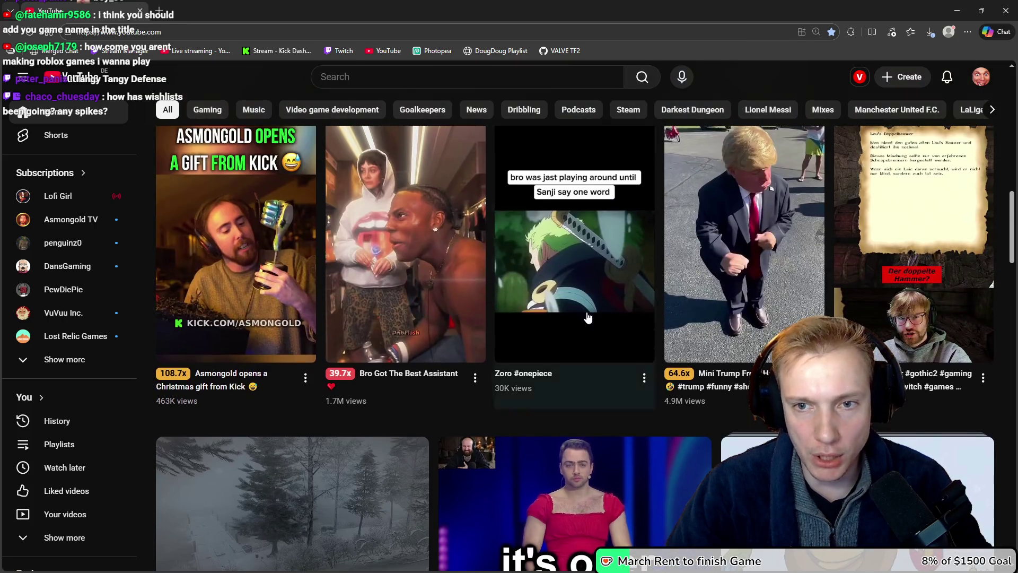
left_click(981, 77)
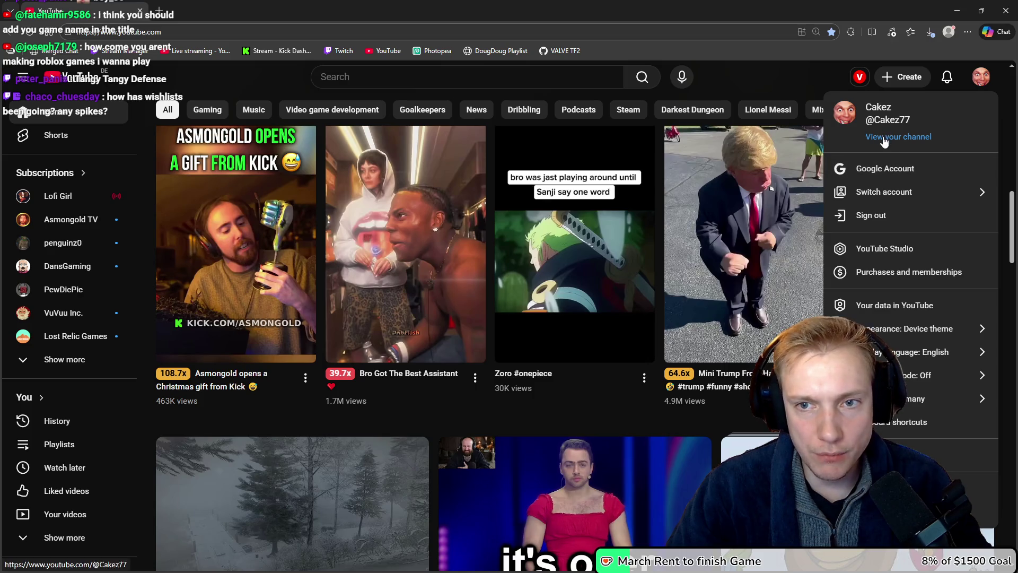
left_click(885, 138)
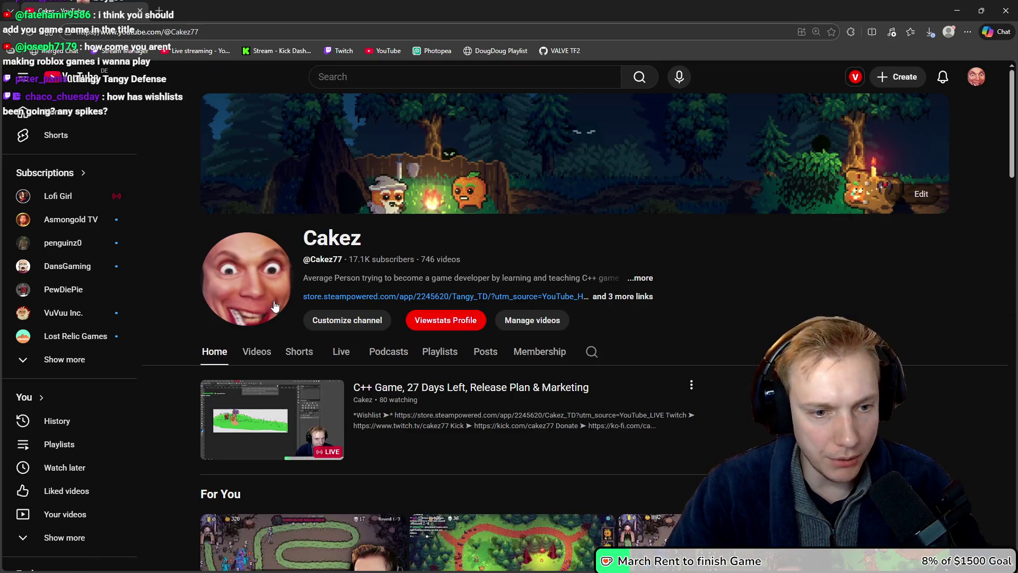
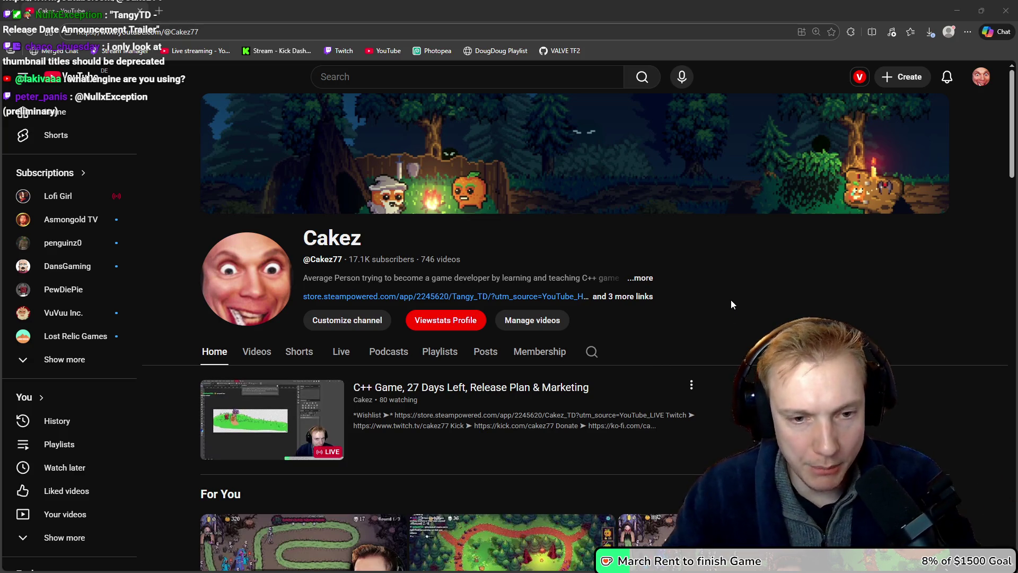
- Show the Cakez channel's Videos tab and scroll through its uploads grid before returning to Photopea
mouse_move(780, 173)
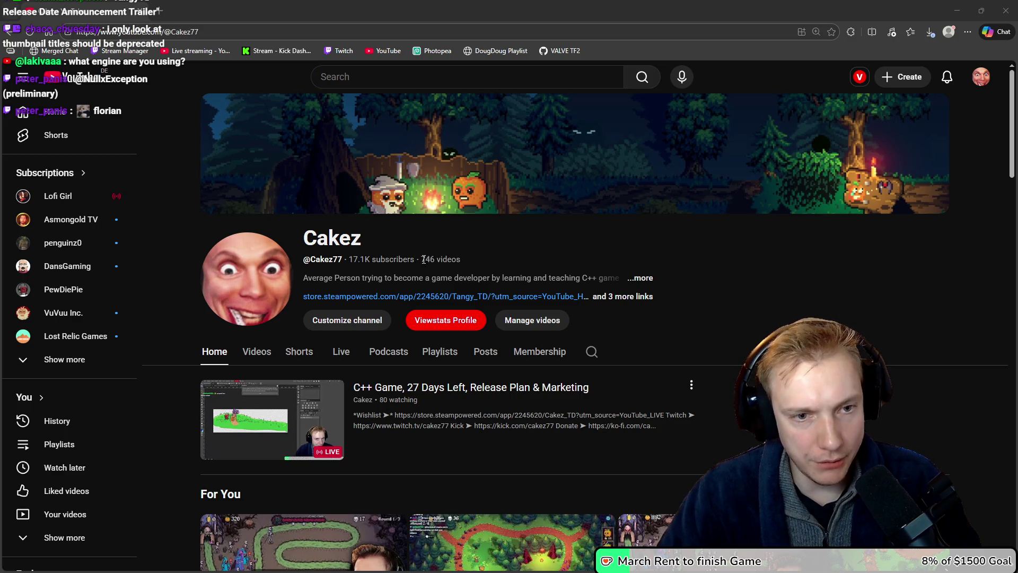
left_click_drag(420, 260, 482, 262)
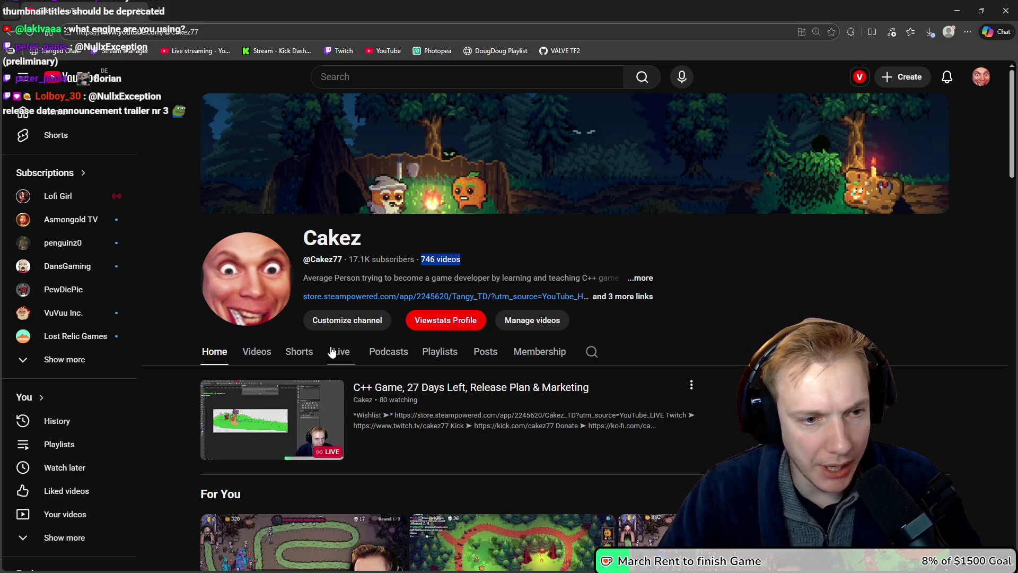
left_click(257, 353)
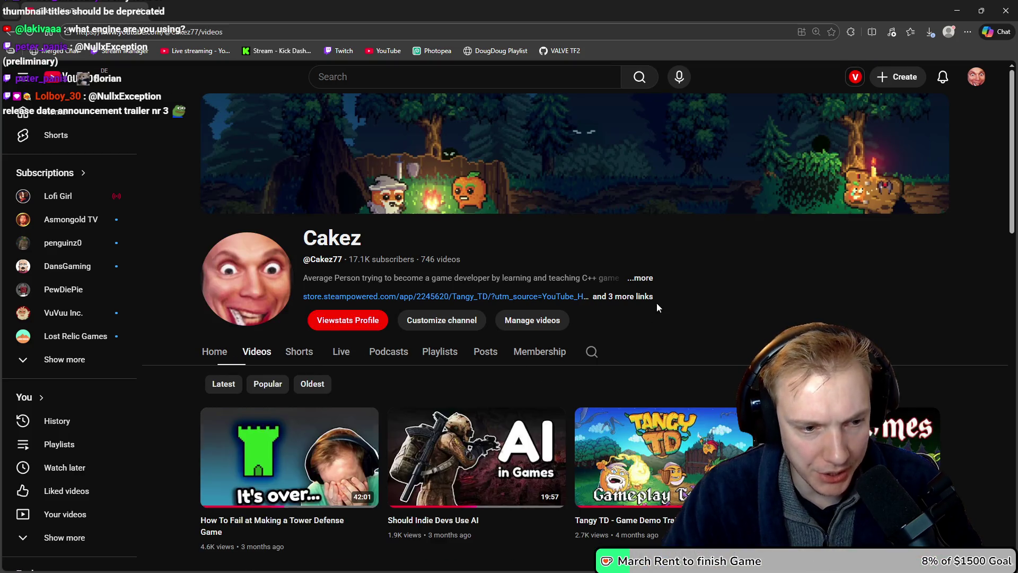
scroll(666, 304, "down", 20)
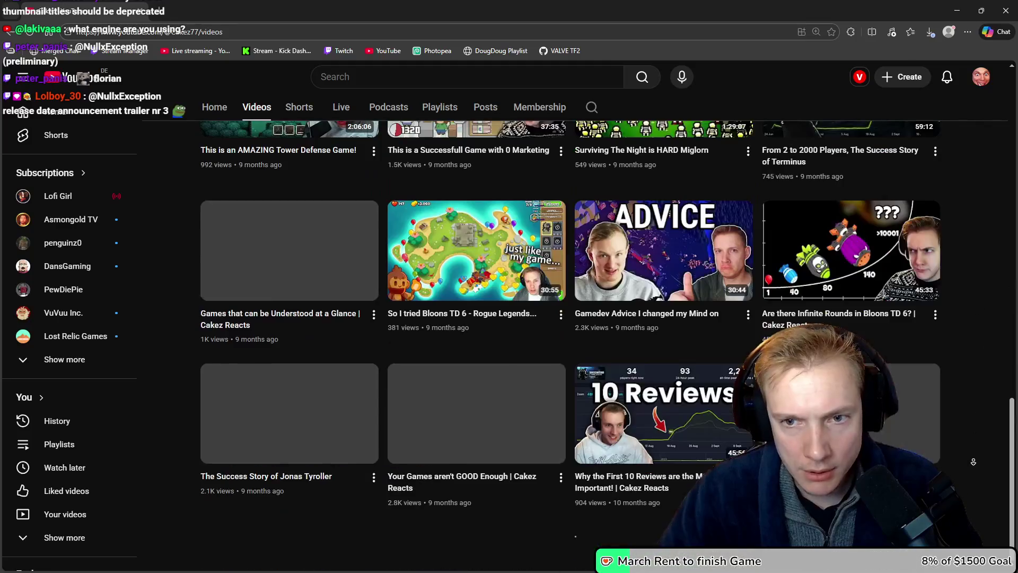
scroll(974, 462, "down", 20)
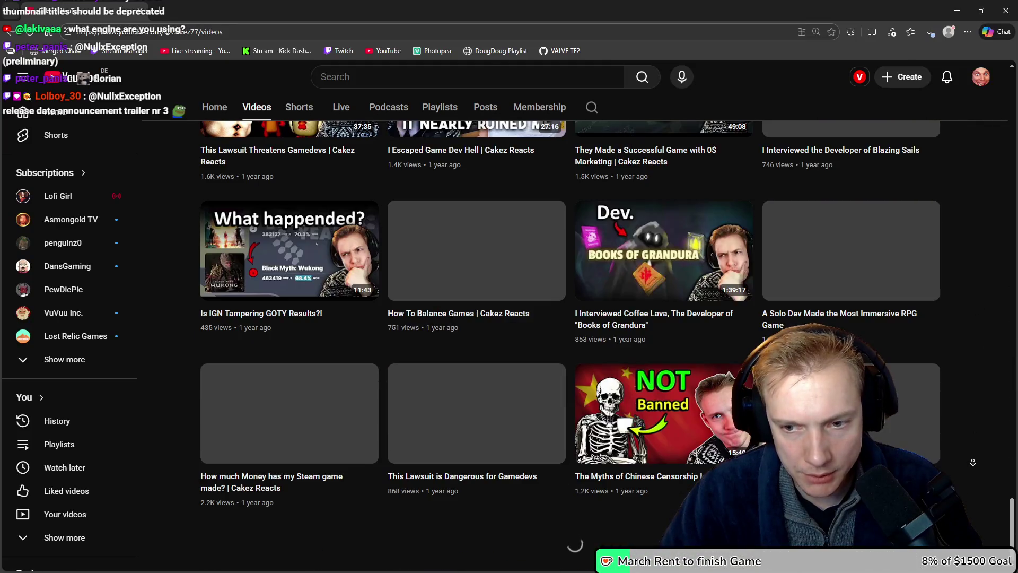
scroll(973, 462, "up", 20)
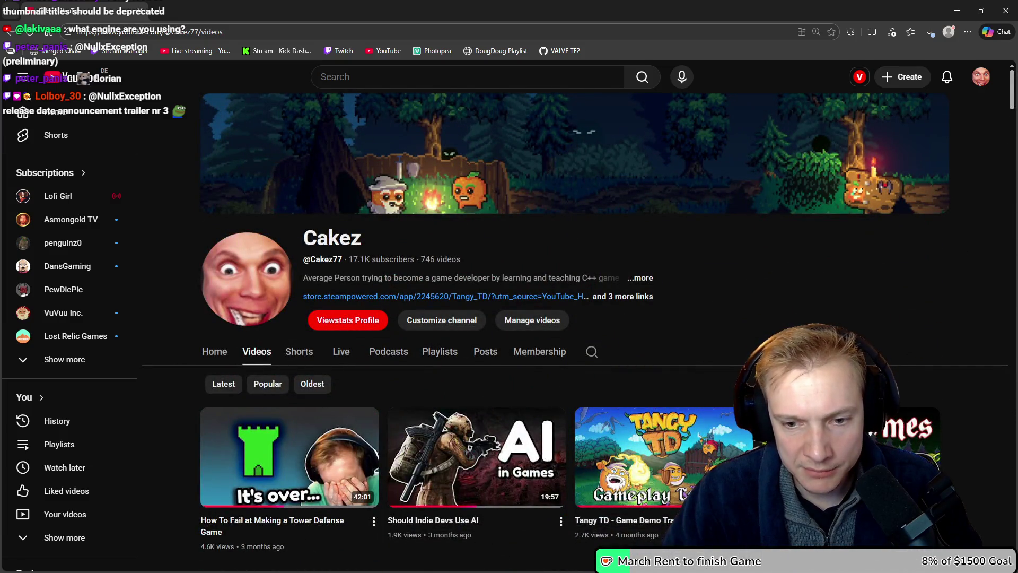
left_click(141, 14)
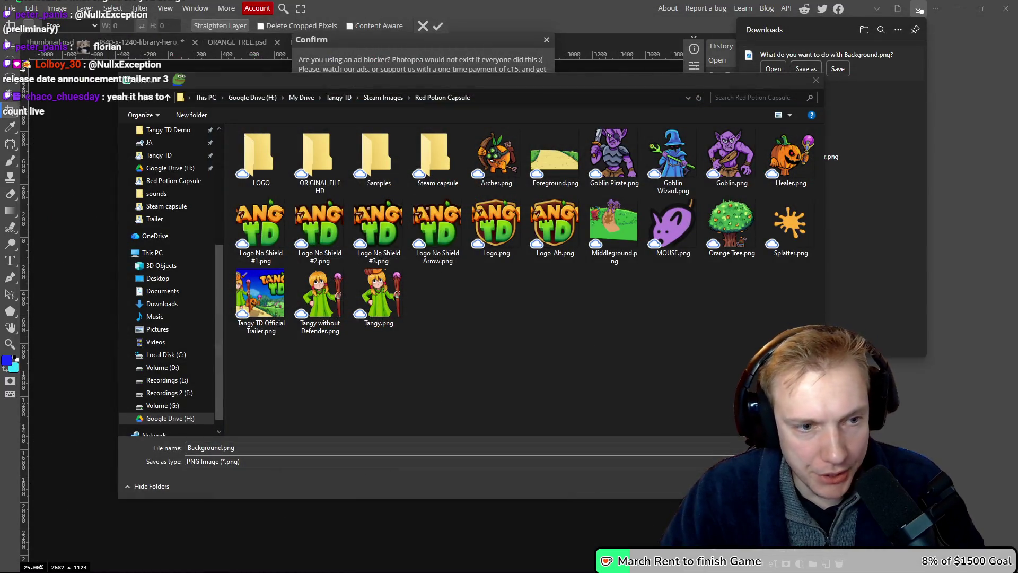
- Save Background.png and dismiss the downloads and ad-blocker notices
key("Return")
left_click(557, 154)
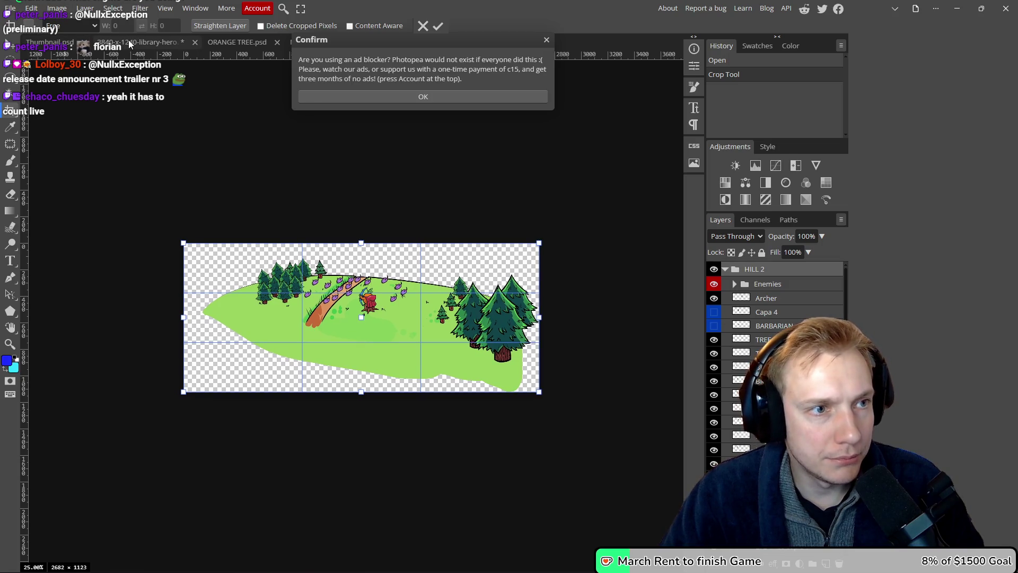
left_click(546, 39)
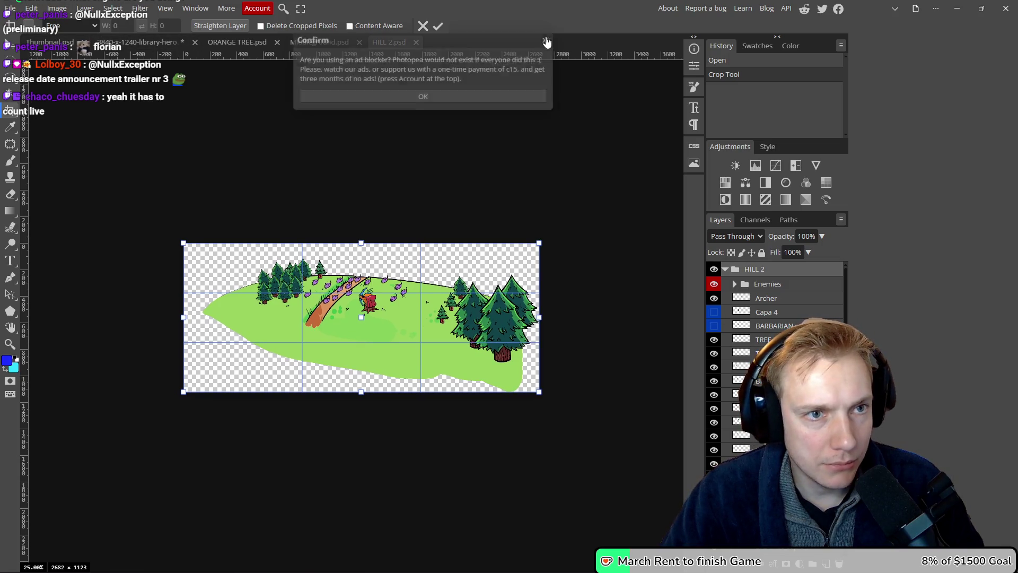
- Move from the 3840-x-1240 library hero image over to the Thumbnail.psd document
left_click(137, 42)
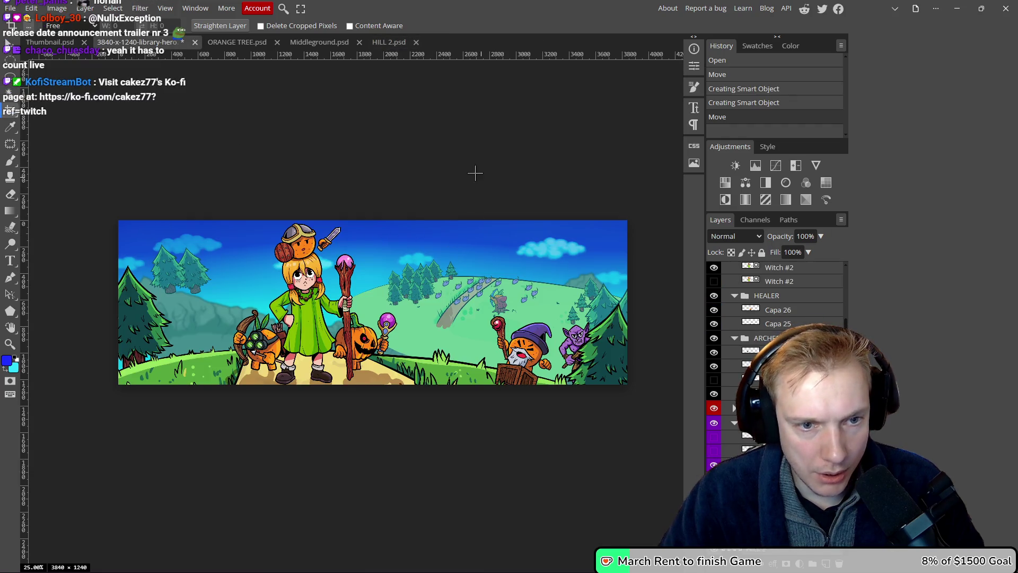
left_click(476, 167)
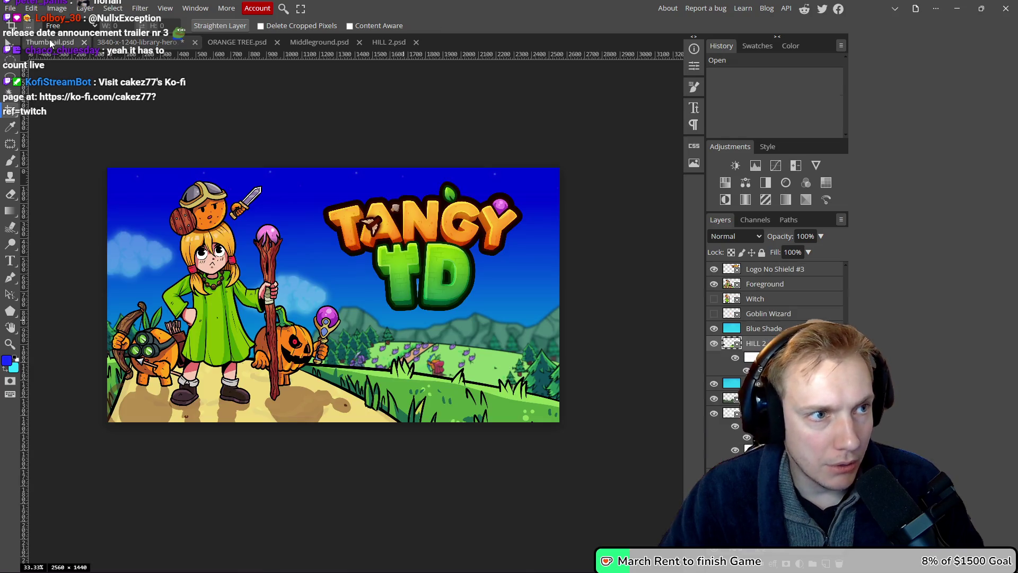
left_click(50, 42)
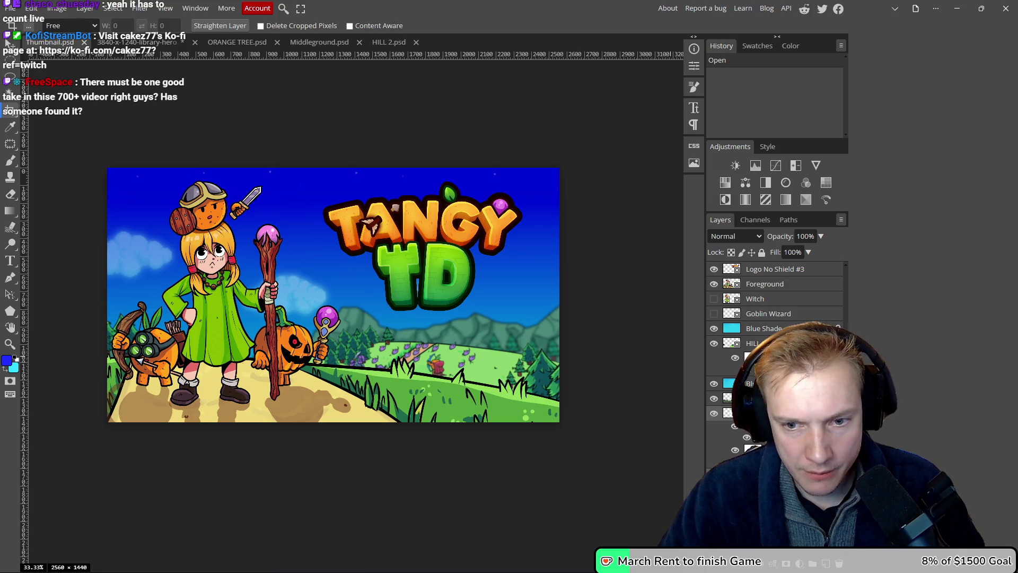
- Convert the sky-and-clouds layer to a smart object, open it as Clouds & Stars.psd, and select Layer 1
right_click(751, 399)
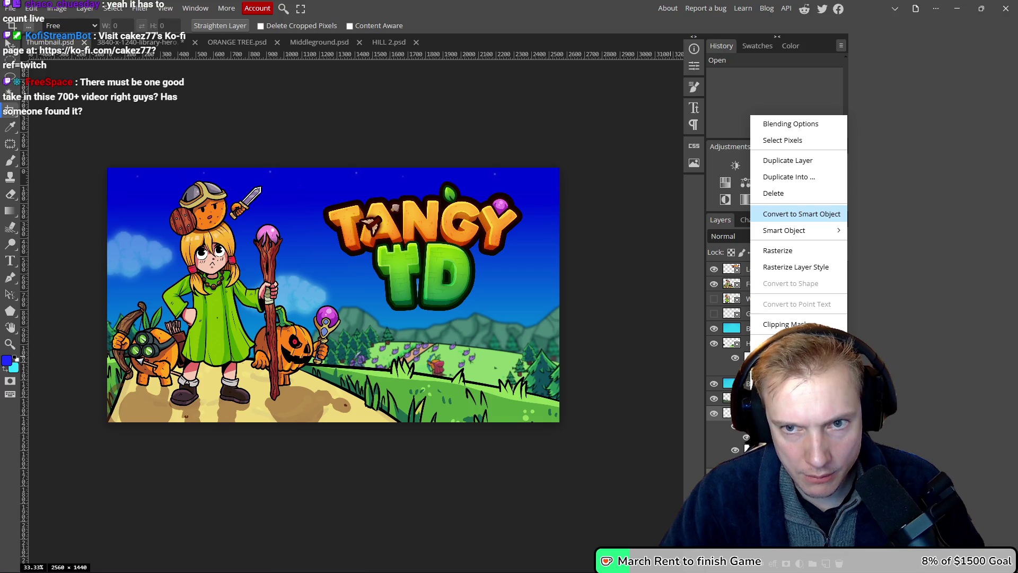
left_click(802, 213)
double_click(732, 398)
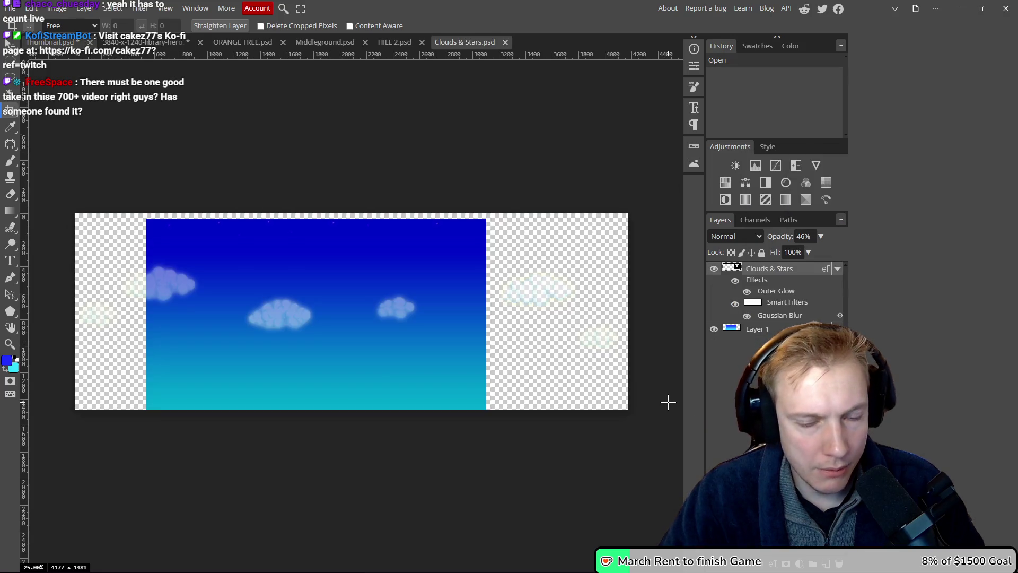
mouse_move(514, 334)
left_mouse_down()
mouse_move(532, 296)
mouse_move(540, 298)
left_mouse_up()
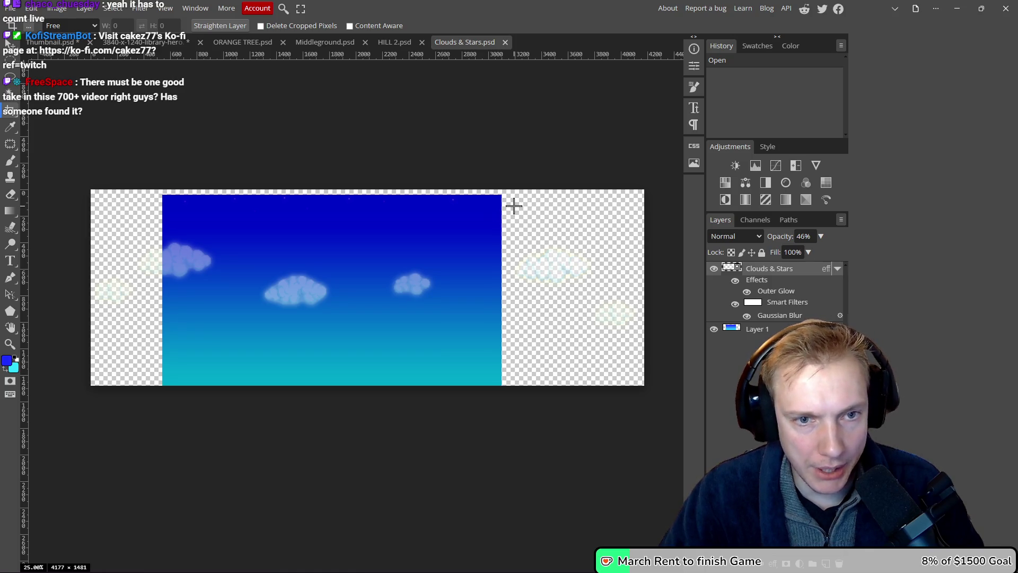
left_click(756, 329)
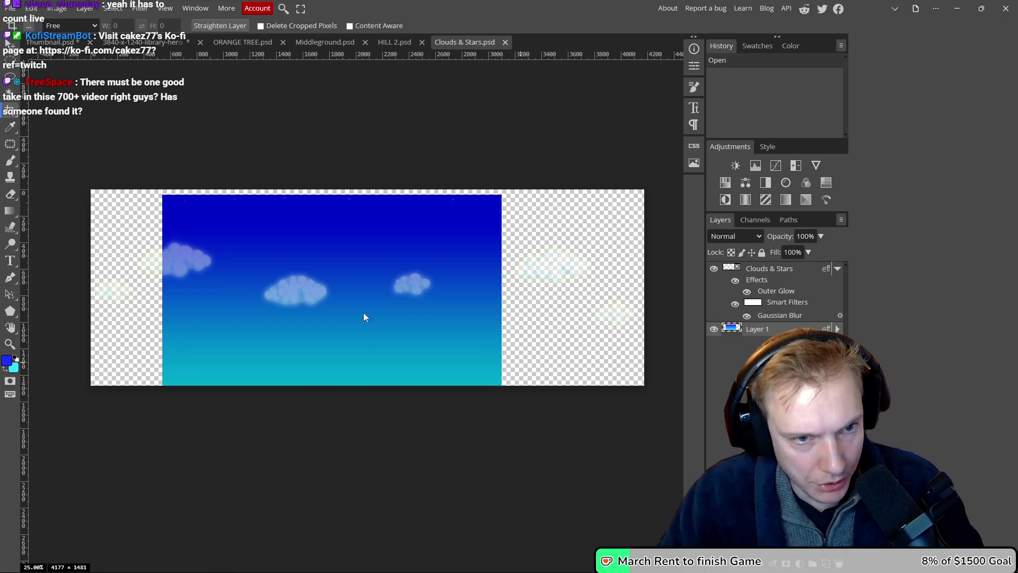
- Stretch the blue sky gradient layer left, right and upward to fill the canvas, and commit it
key("ctrl+alt+t")
mouse_move(502, 291)
left_mouse_down()
mouse_move(655, 291)
mouse_move(645, 290)
left_mouse_up()
left_click_drag(162, 292, 91, 291)
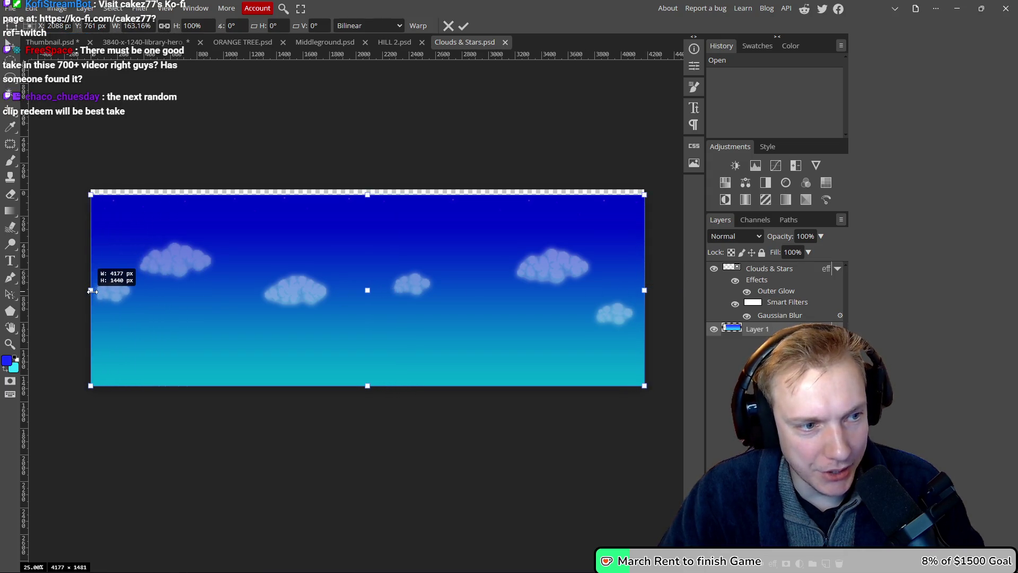
left_click_drag(360, 196, 367, 189)
scroll(299, 234, "up", 3)
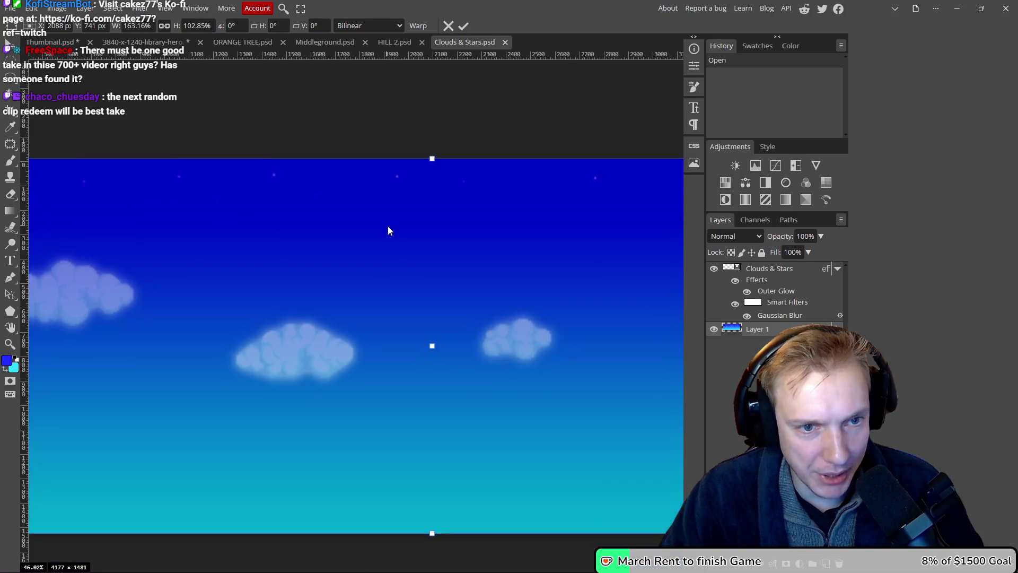
left_click(463, 26)
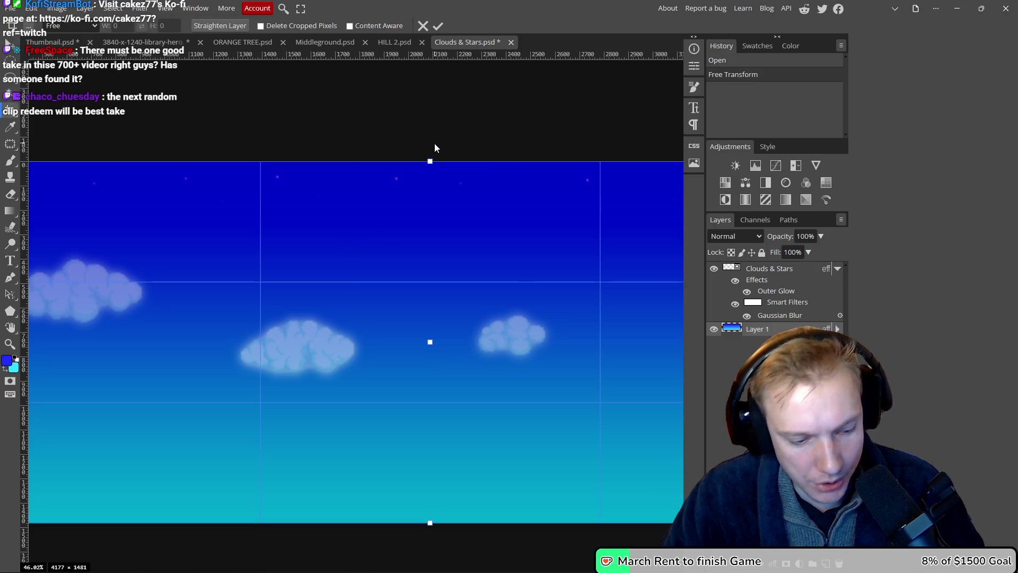
key("v")
- Widen and raise the Clouds & Stars layer to cover the canvas, and commit the transform
scroll(376, 148, "down", 4)
scroll(378, 149, "up", 2)
left_click_drag(402, 137, 394, 139)
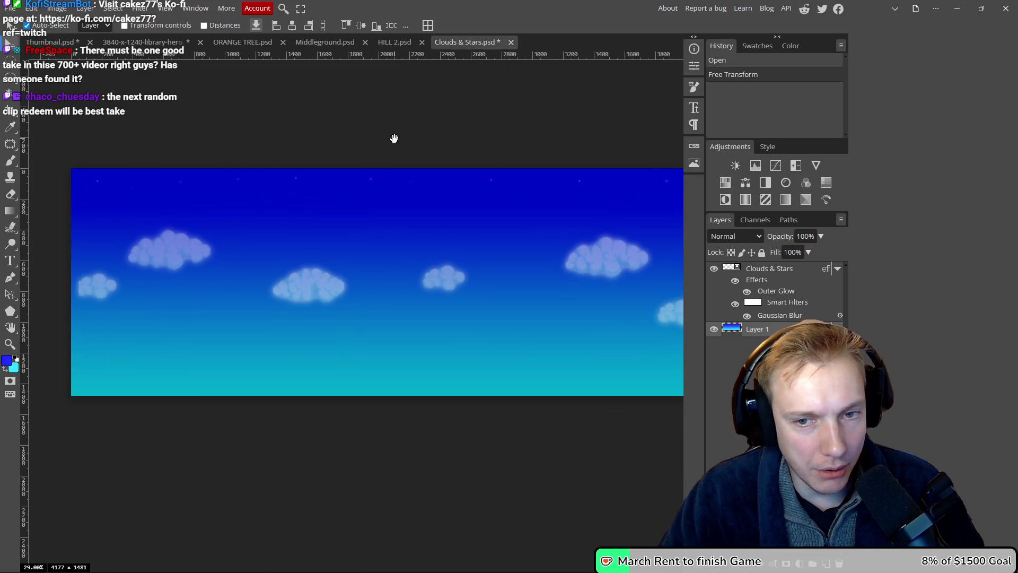
left_click(778, 271)
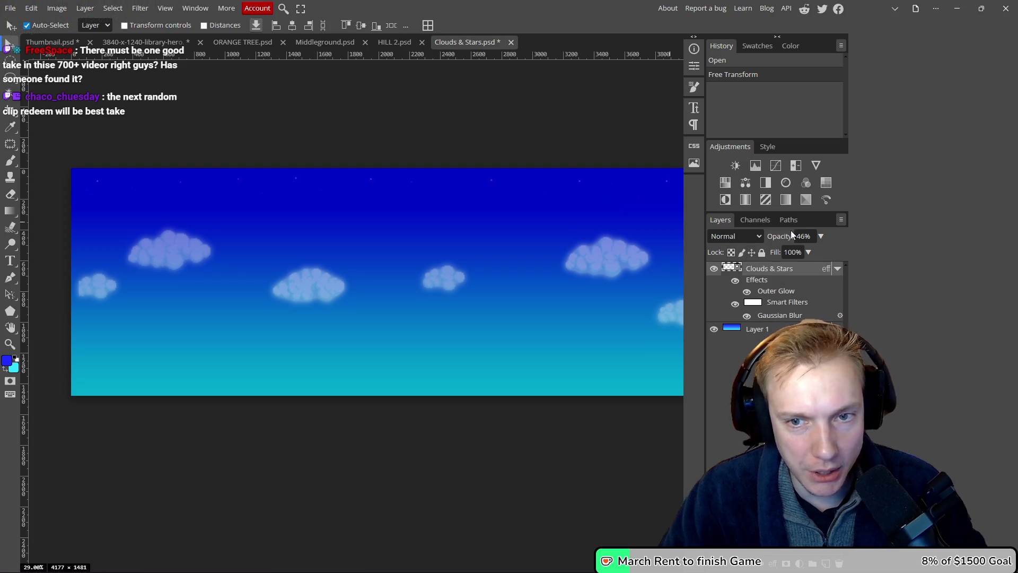
left_click_drag(441, 126, 414, 139)
scroll(413, 135, "down", 2)
scroll(336, 179, "up", 2)
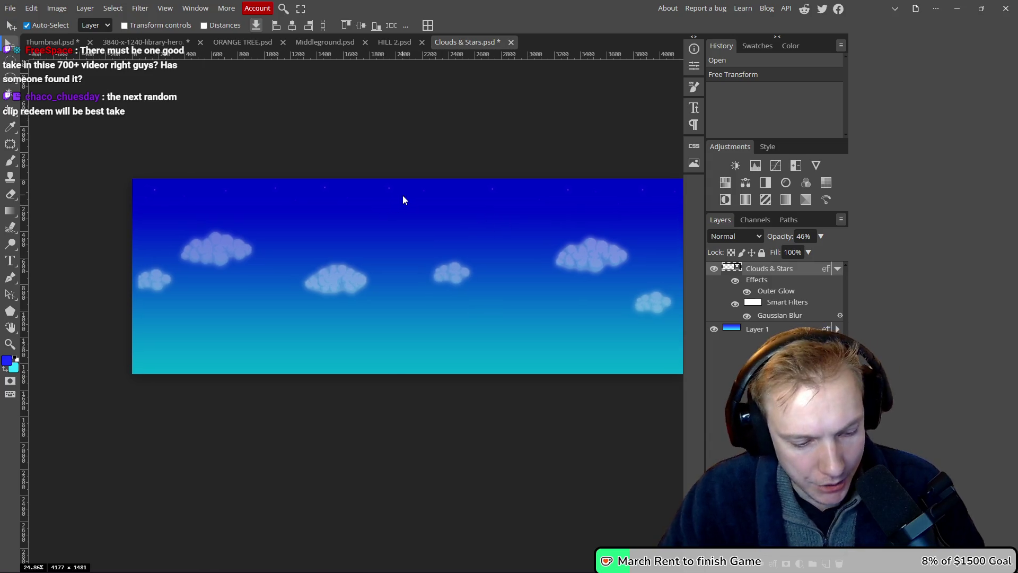
key("ctrl+t")
mouse_move(374, 340)
left_mouse_down()
mouse_move(272, 302)
mouse_move(344, 315)
left_mouse_up()
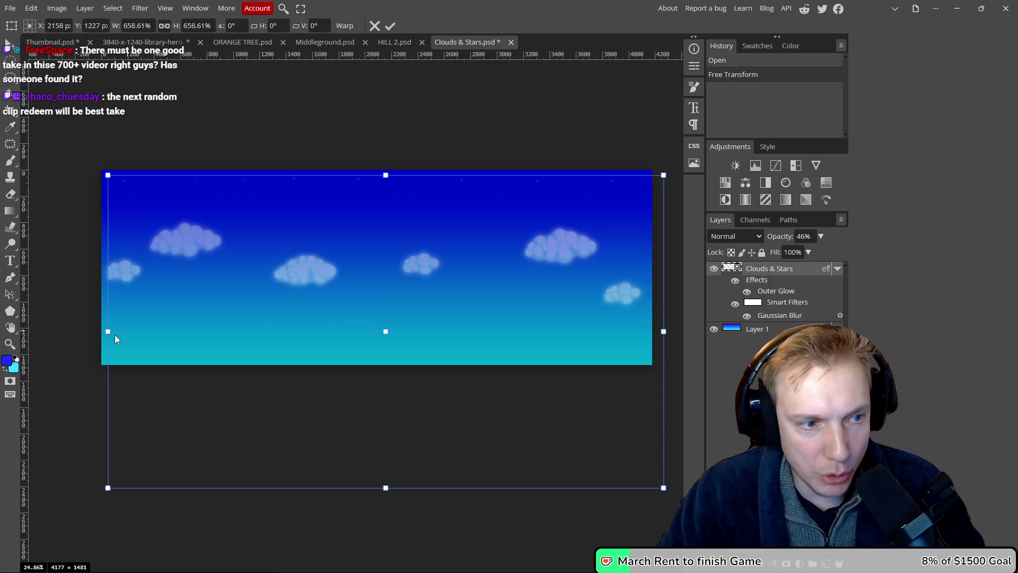
left_click_drag(112, 329, 101, 334)
left_click_drag(381, 179, 384, 169)
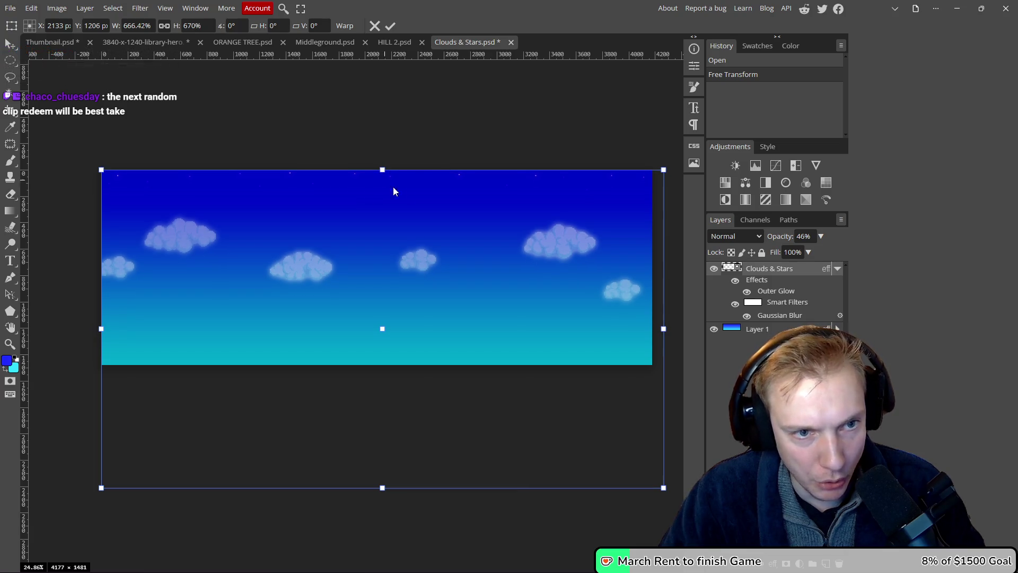
key("Return")
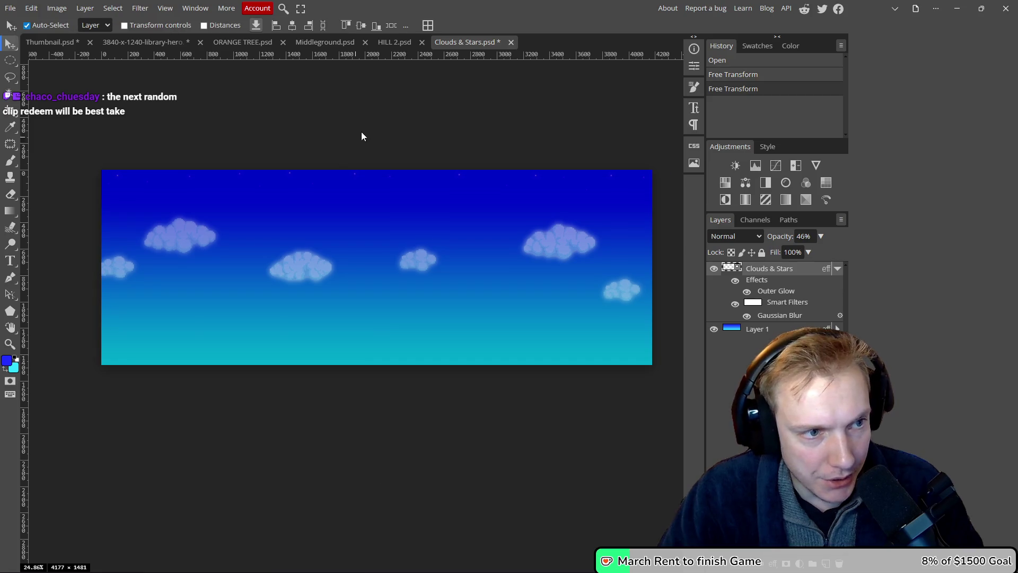
scroll(394, 125, "down", 2)
- Check the sky image's web export settings, then close them without saving
scroll(391, 126, "down", 1)
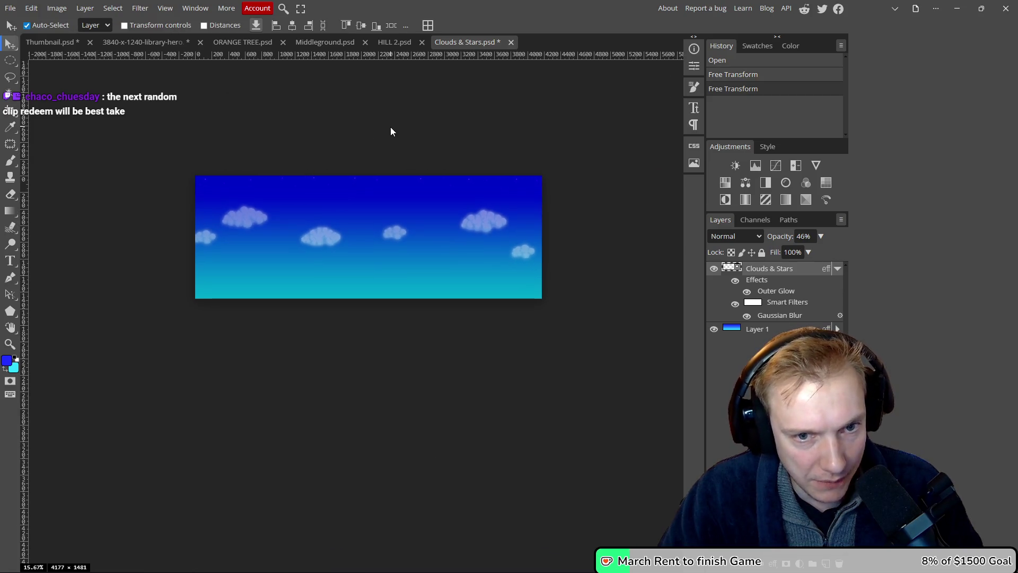
scroll(390, 126, "up", 3)
scroll(415, 132, "down", 2)
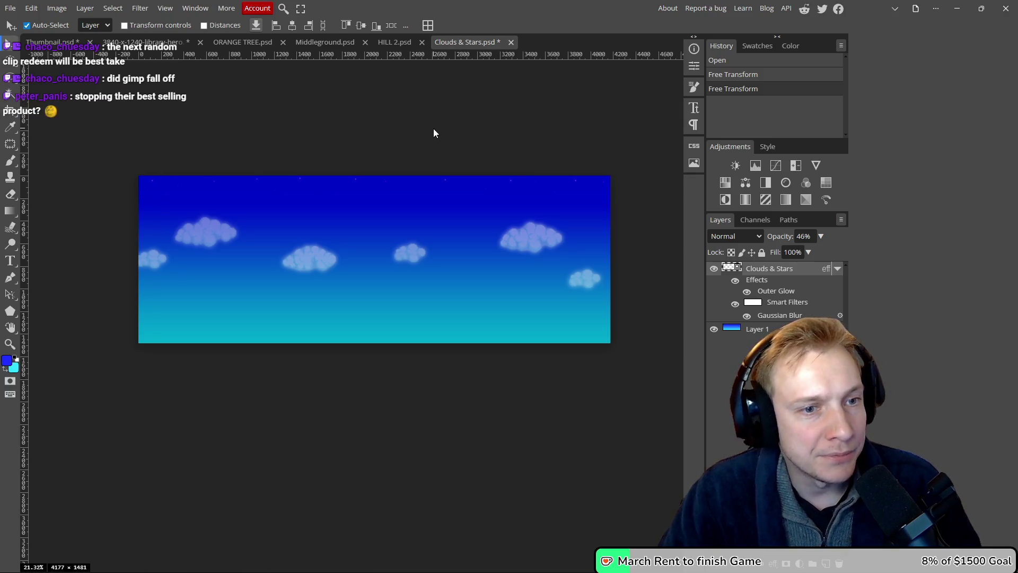
key("ctrl+alt+shift+s")
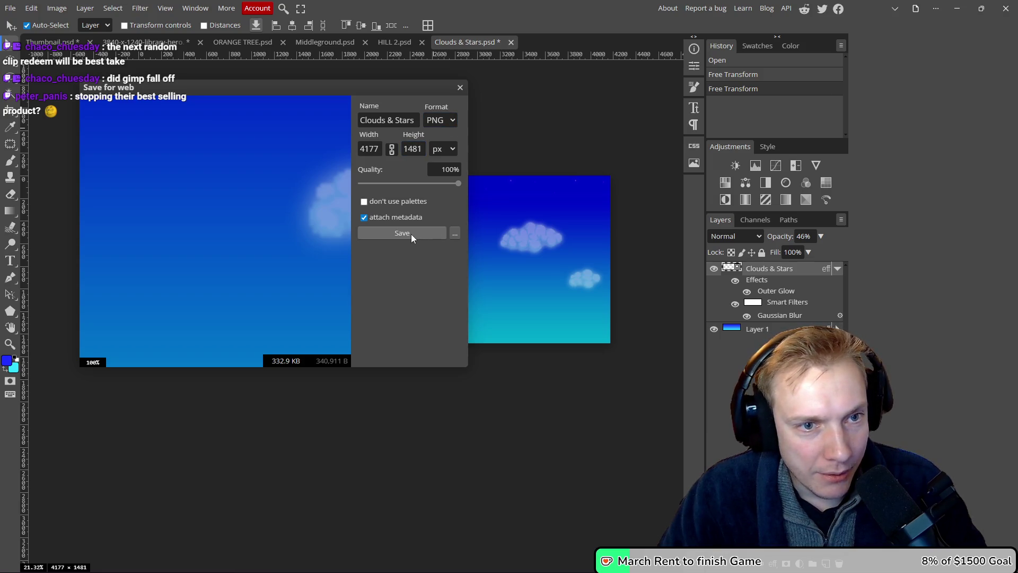
left_click(380, 149)
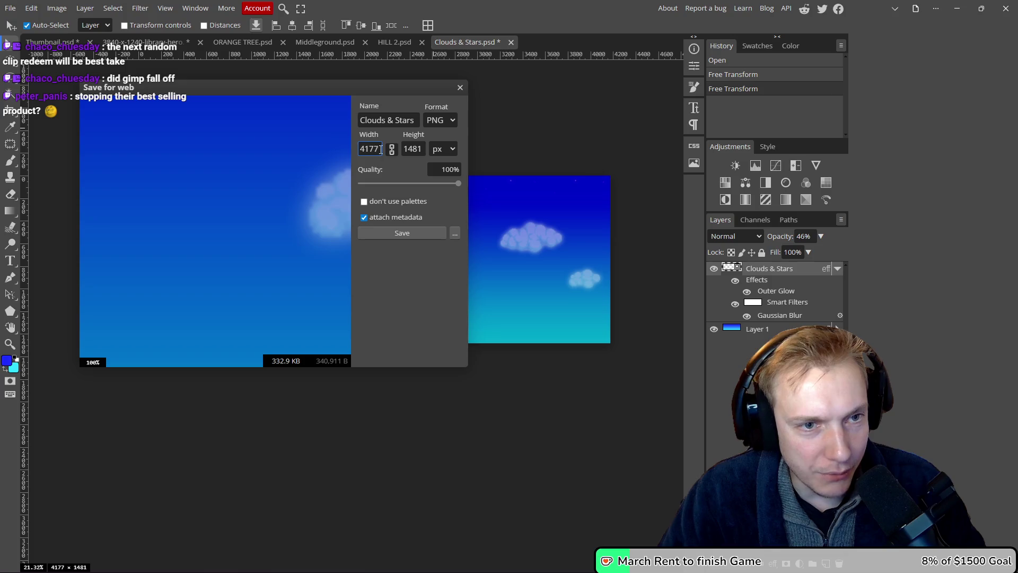
left_click(461, 89)
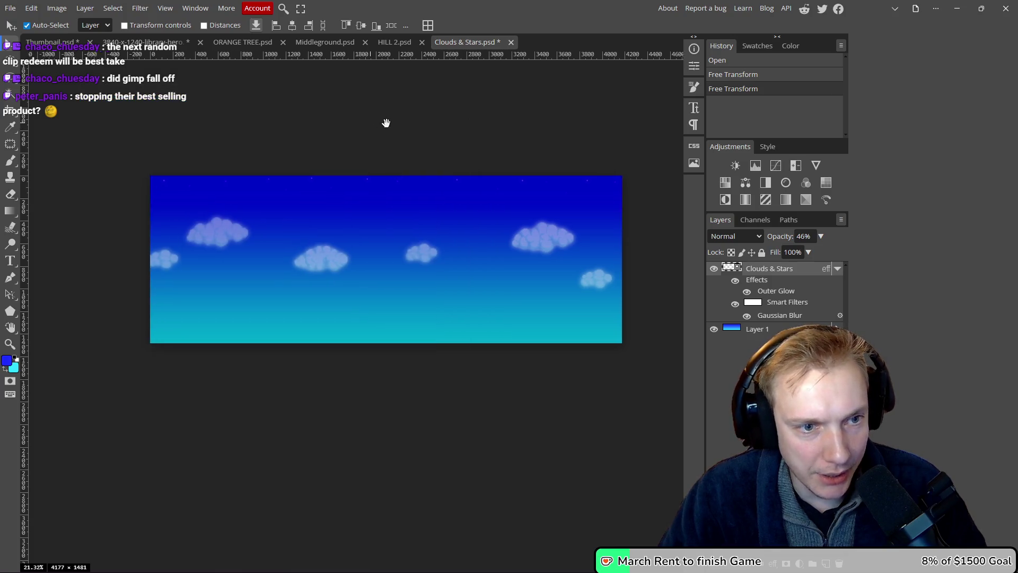
- Crop the left strip off the sky image, framing about 3204 × 1481 px
scroll(260, 216, "up", 2)
scroll(260, 217, "right", 3)
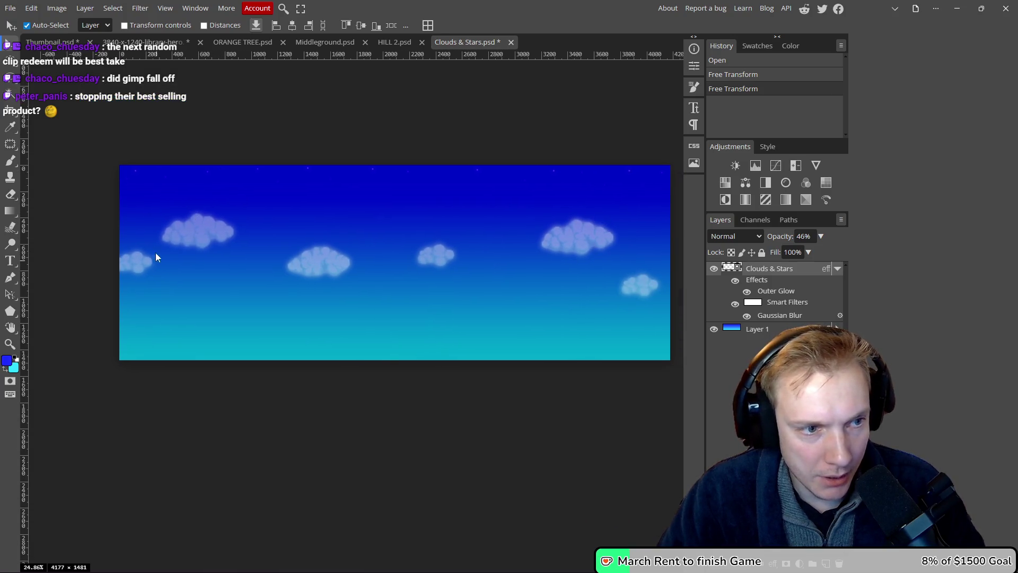
key("c")
left_click_drag(119, 263, 248, 258)
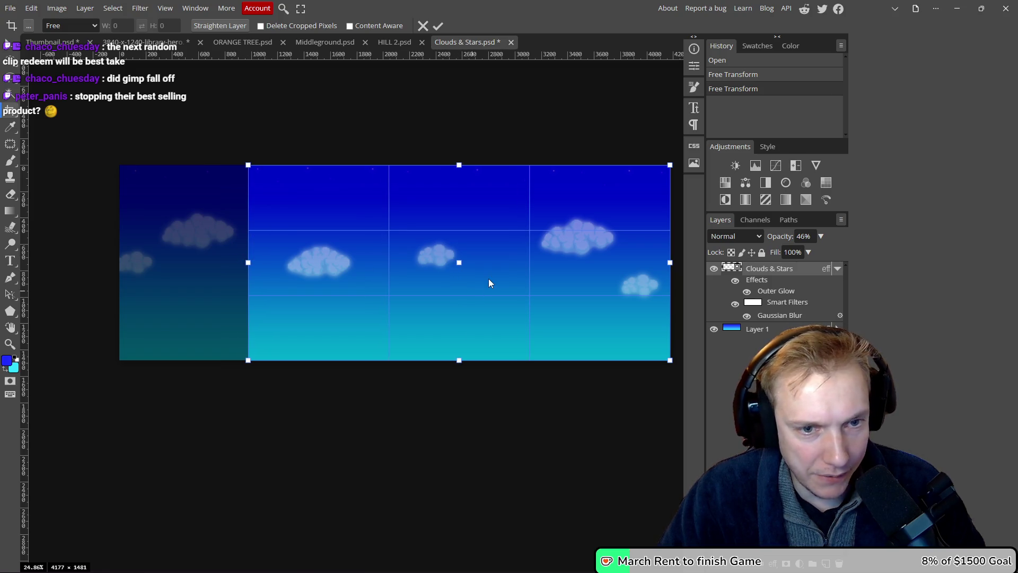
- Apply the left-edge crop, leaving a 3200×1481 sky image, and undo an accidental layer move
left_click(439, 25)
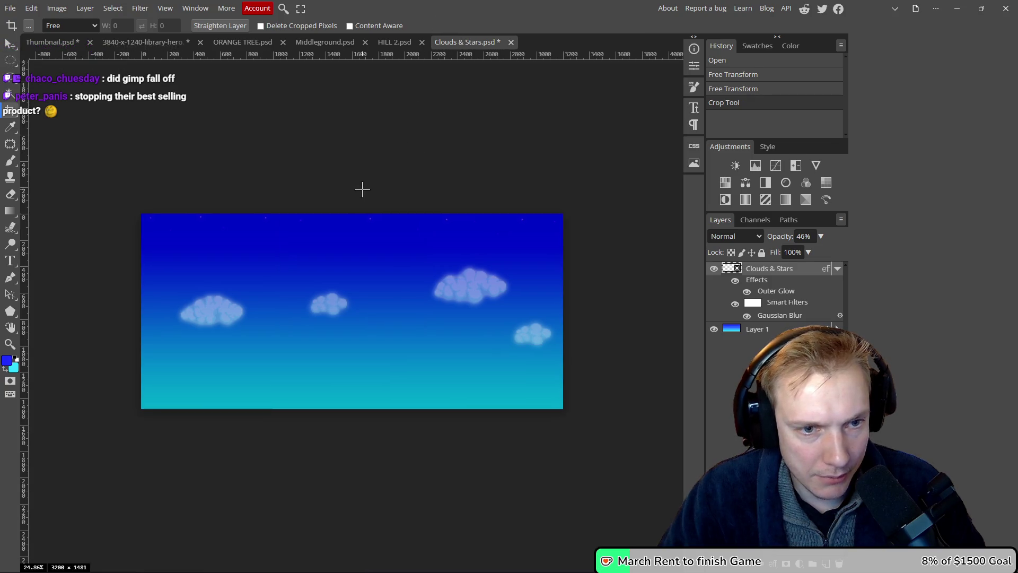
key("ctrl+alt+shift+s")
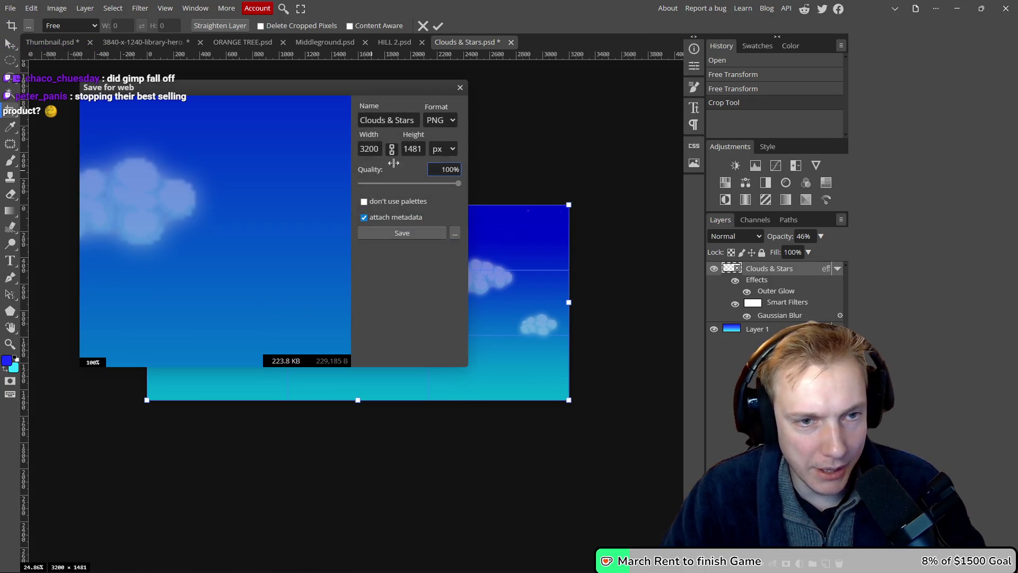
left_click(460, 87)
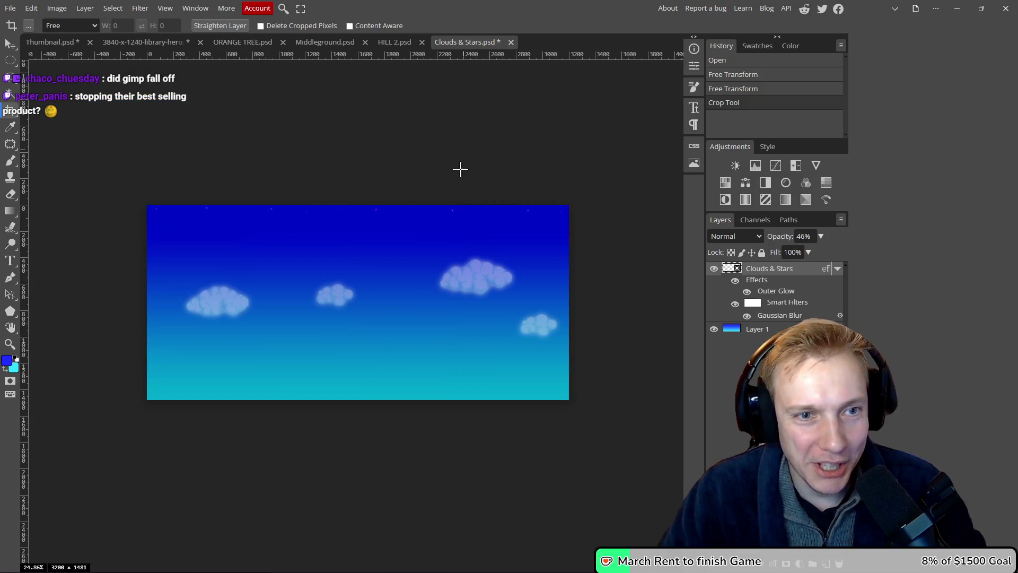
scroll(320, 404, "up", 5)
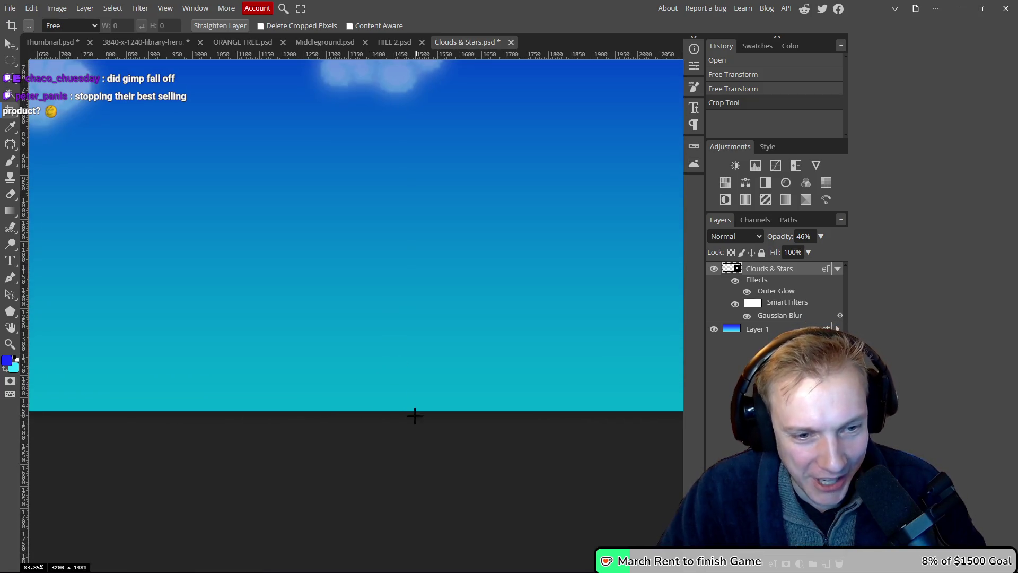
key("v")
left_click(411, 388)
key("ctrl+z")
scroll(448, 358, "down", 3)
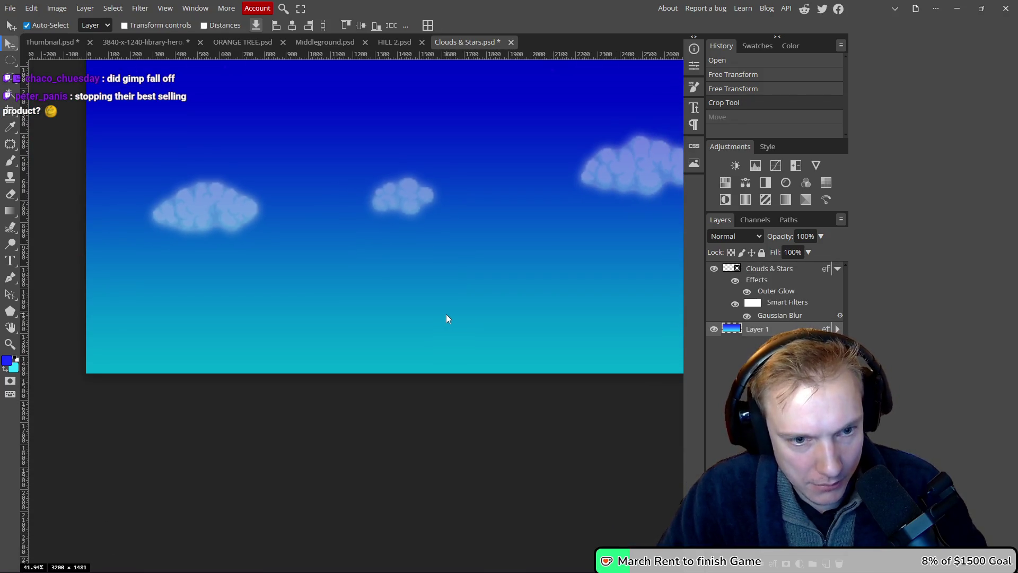
- Crop a thin strip off the bottom edge, bringing the canvas to 3200 × 1456 px
key("c")
left_click_drag(441, 373, 440, 350)
scroll(441, 366, "up", 5)
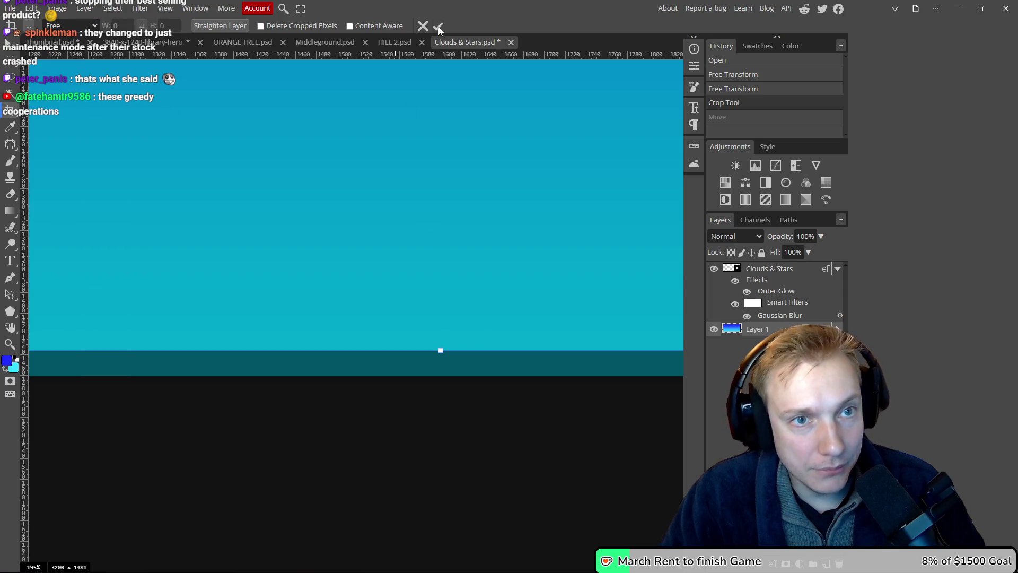
left_click(438, 27)
- Export the cropped sky as Skyline.png into the Red Potion Capsule folder
key("ctrl+alt+shift+s")
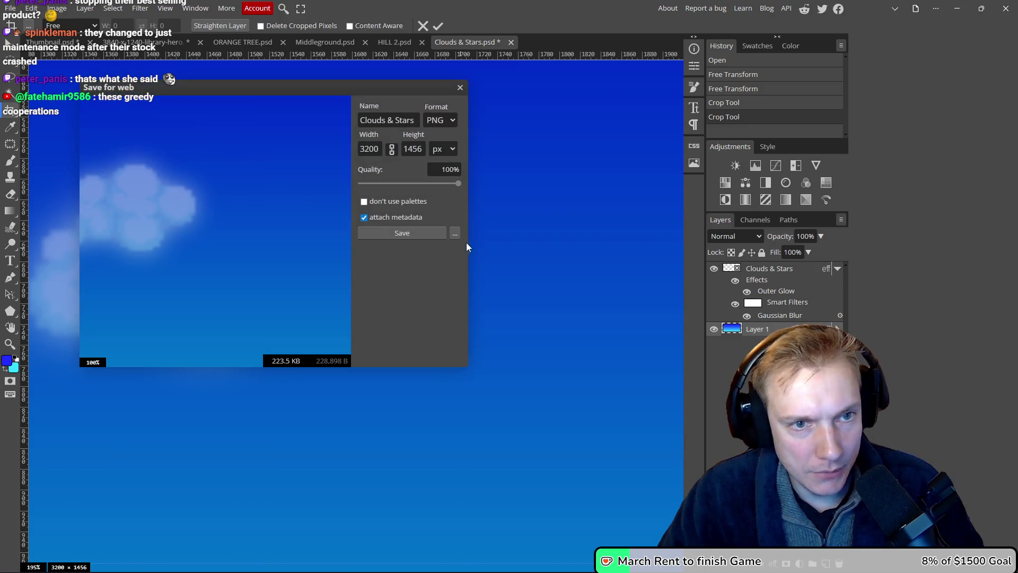
left_click(404, 232)
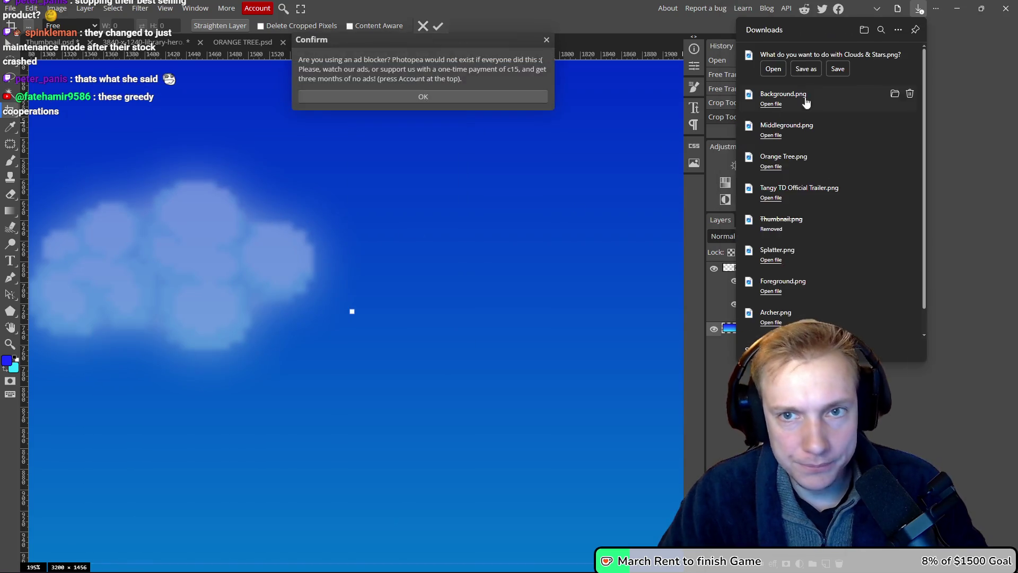
left_click(809, 71)
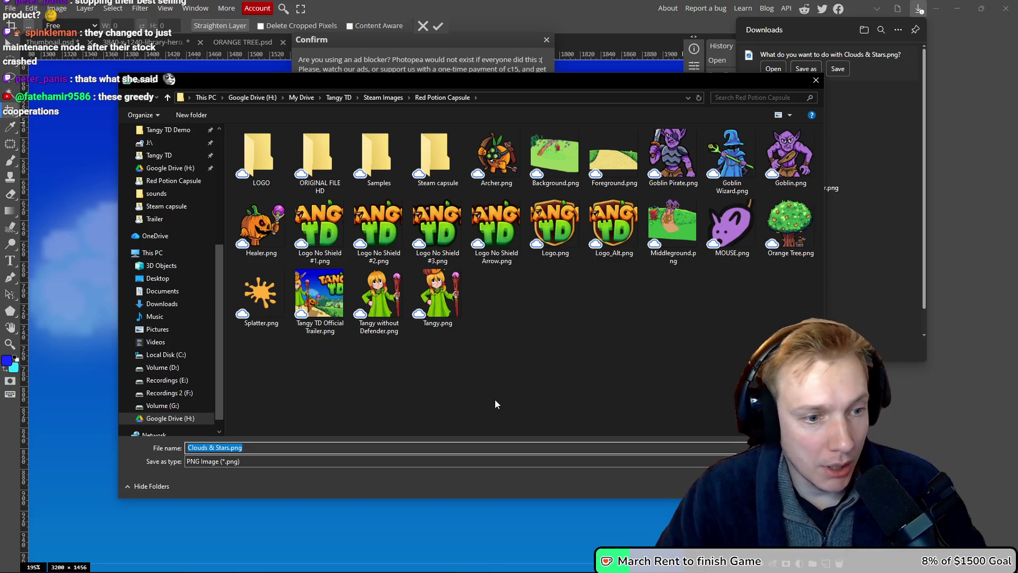
type("Skyline")
key("Return")
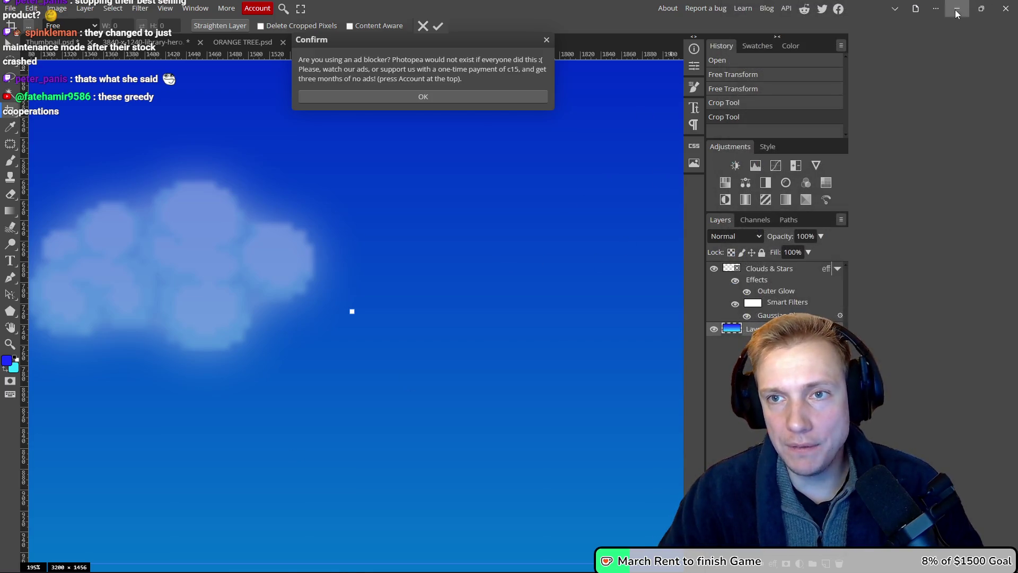
key("alt+Tab")
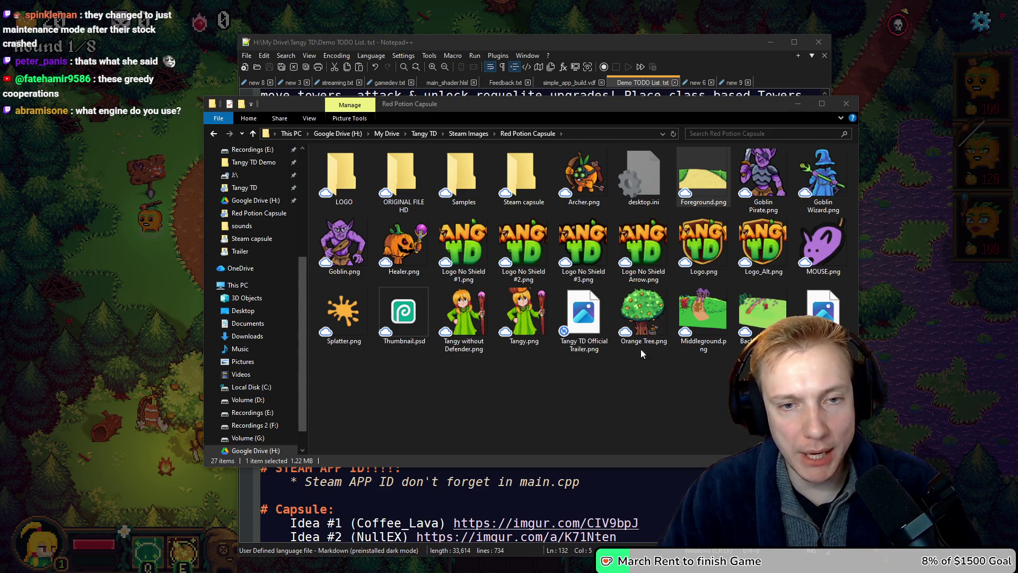
double_click(403, 313)
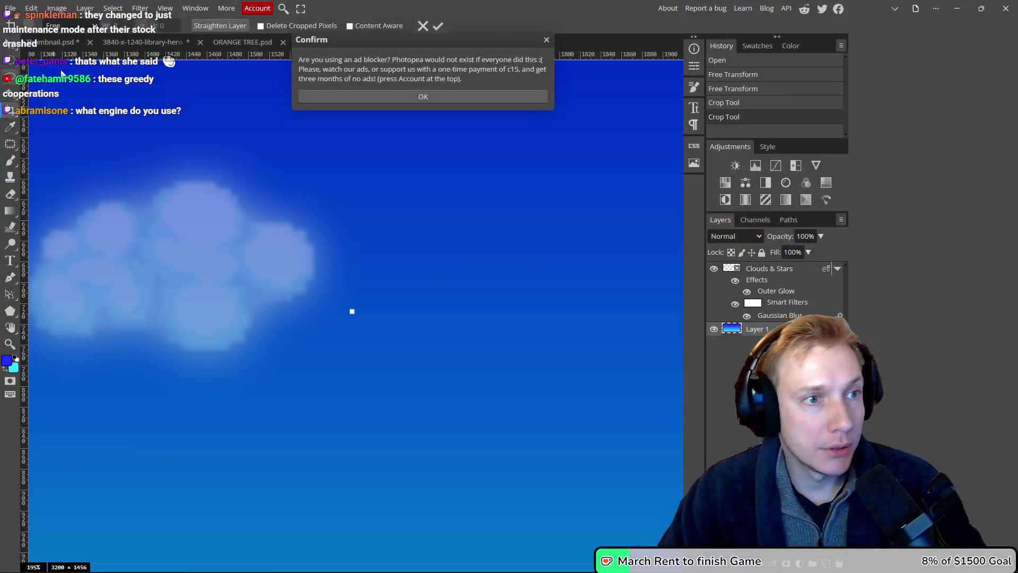
- Dismiss the ad-blocker notice and bring up the 3840-x-1240-library-hero banner
left_click(546, 39)
left_click(143, 42)
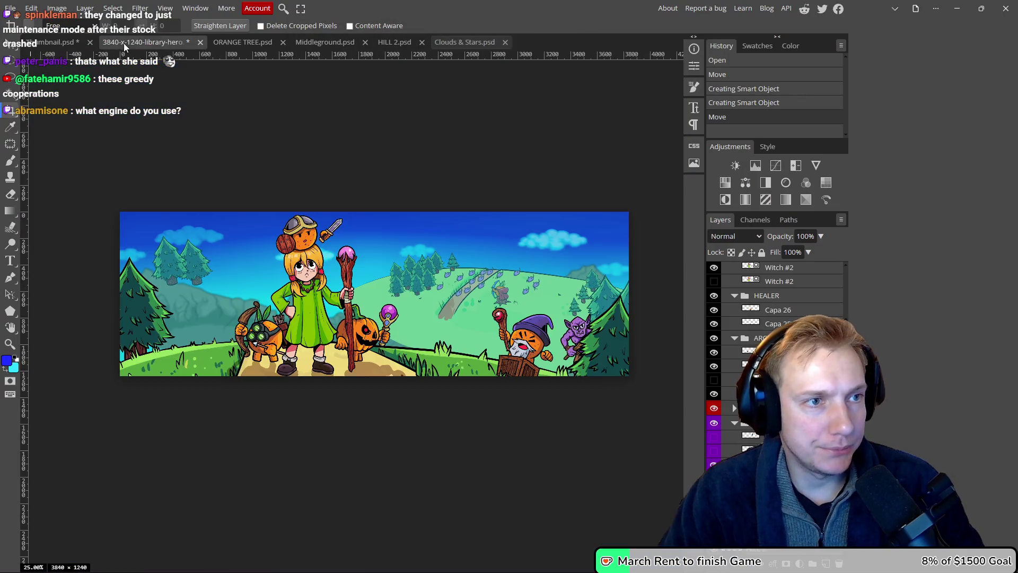
key("b")
left_click(244, 266)
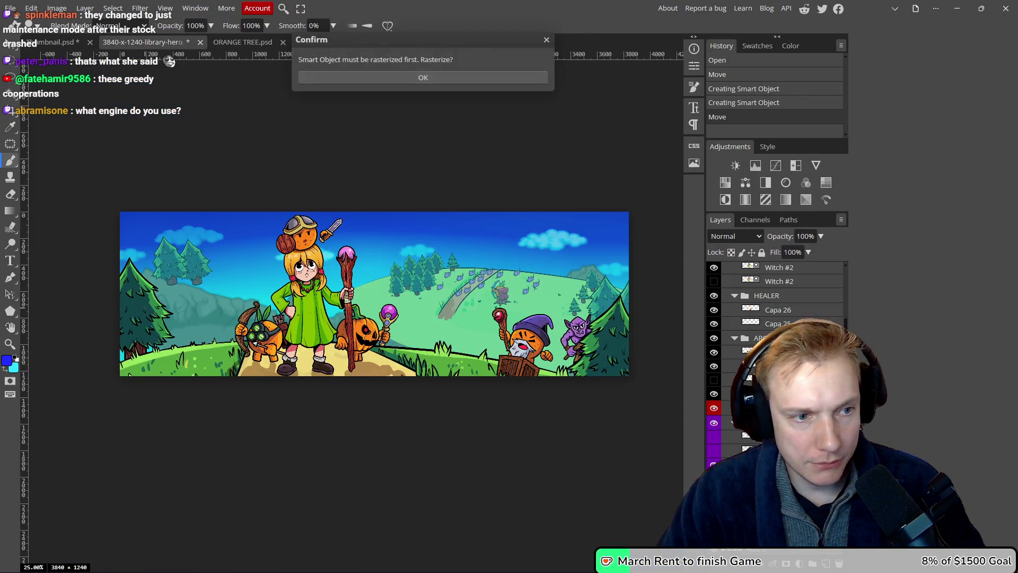
scroll(774, 345, "down", 1)
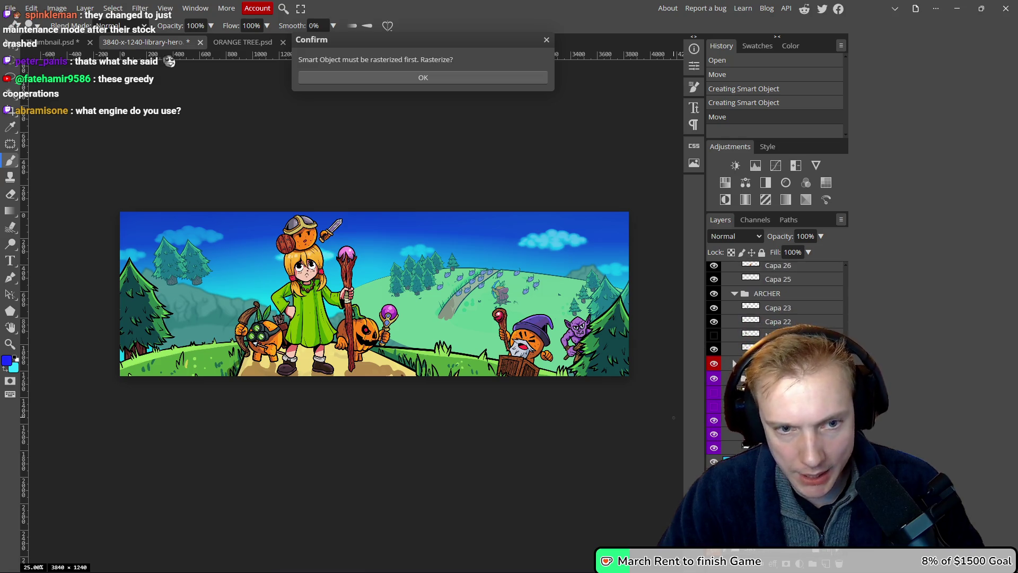
scroll(743, 297, "up", 5)
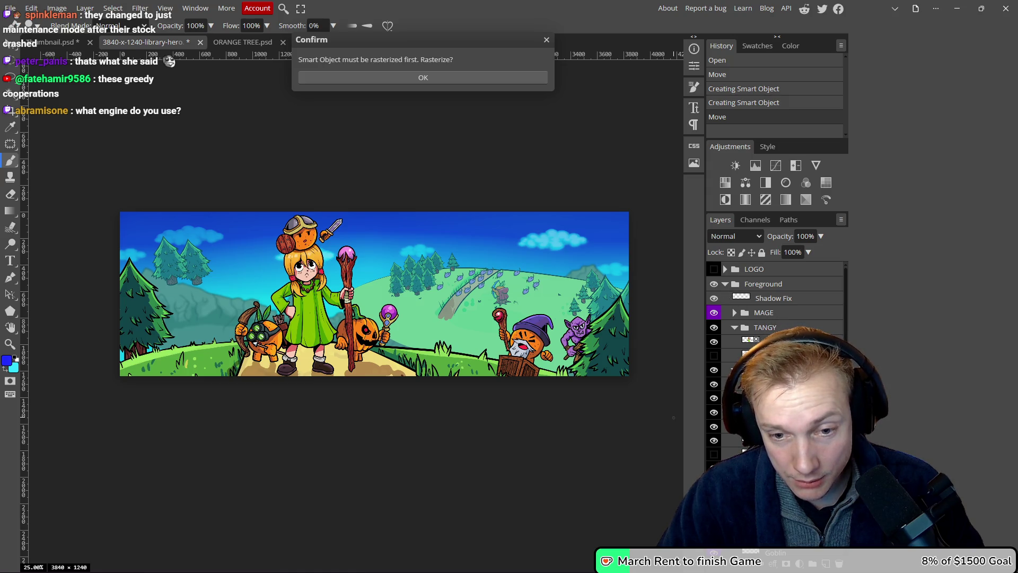
scroll(774, 345, "down", 5)
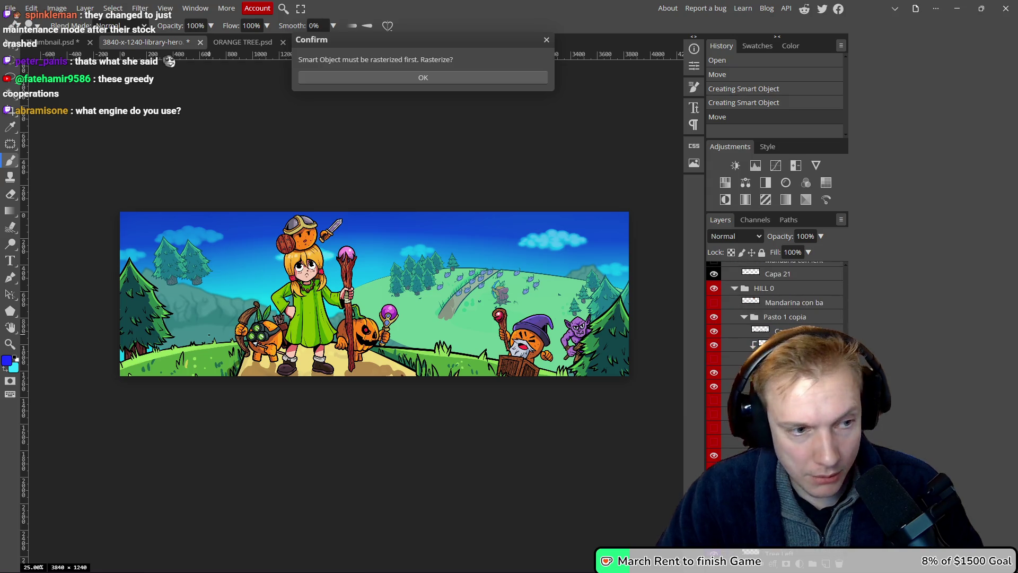
scroll(371, 313, "up", 1)
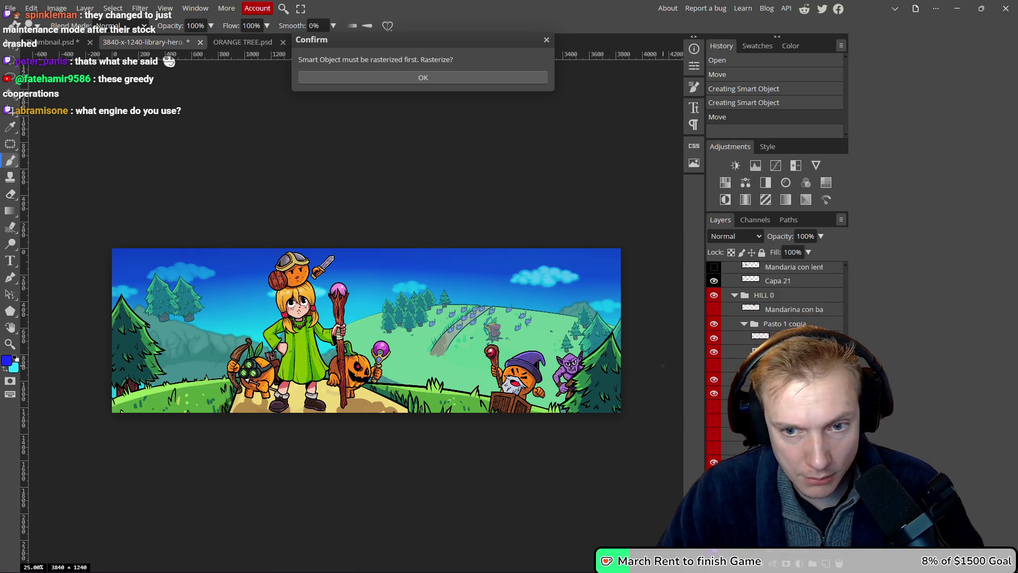
- Move the left pine tree up and right, convert it to a smart object, and open it as Tree Left
key("v")
left_click_drag(135, 337, 190, 302)
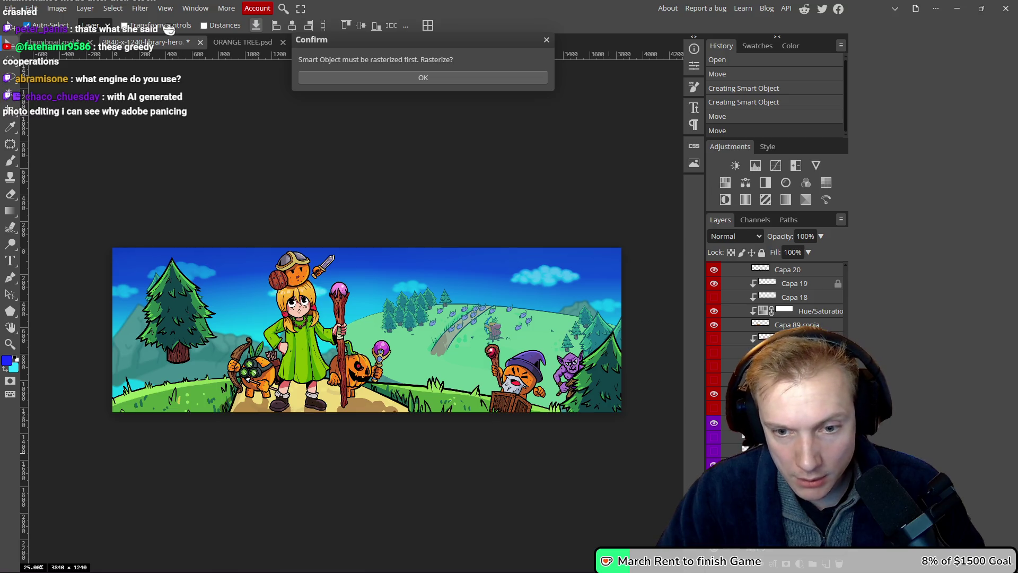
double_click(744, 435)
key("Escape")
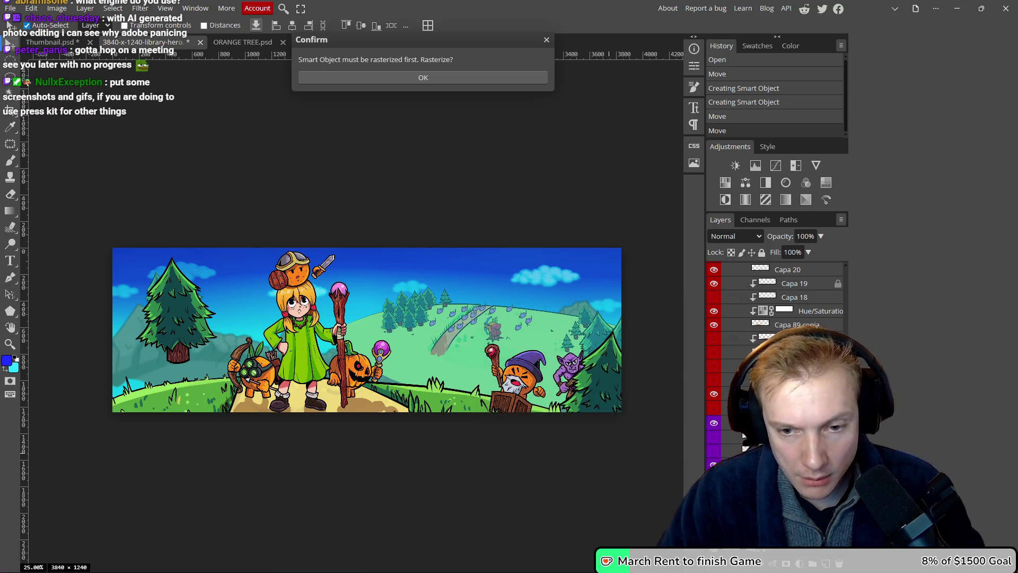
right_click(744, 435)
left_click(801, 294)
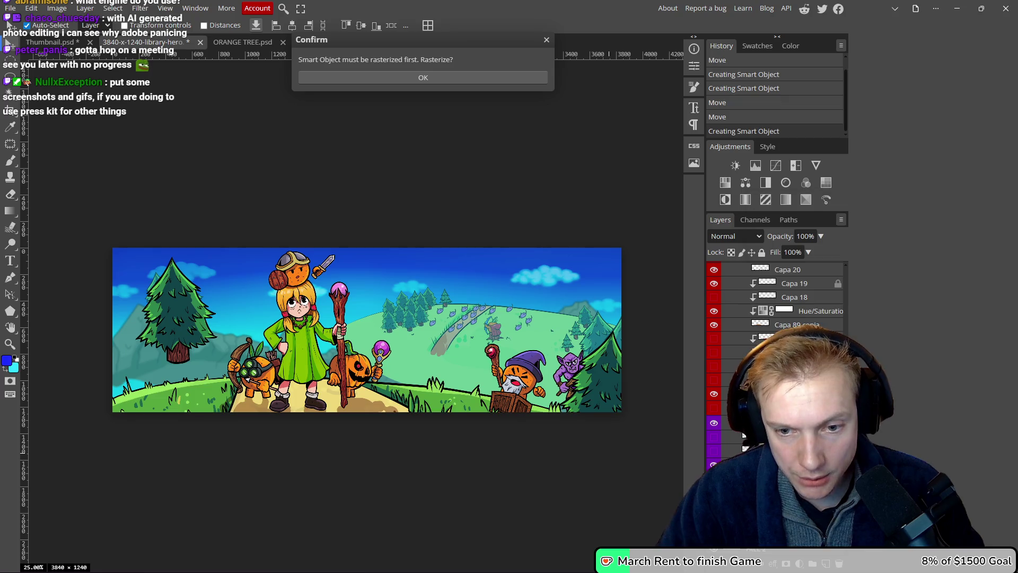
double_click(744, 435)
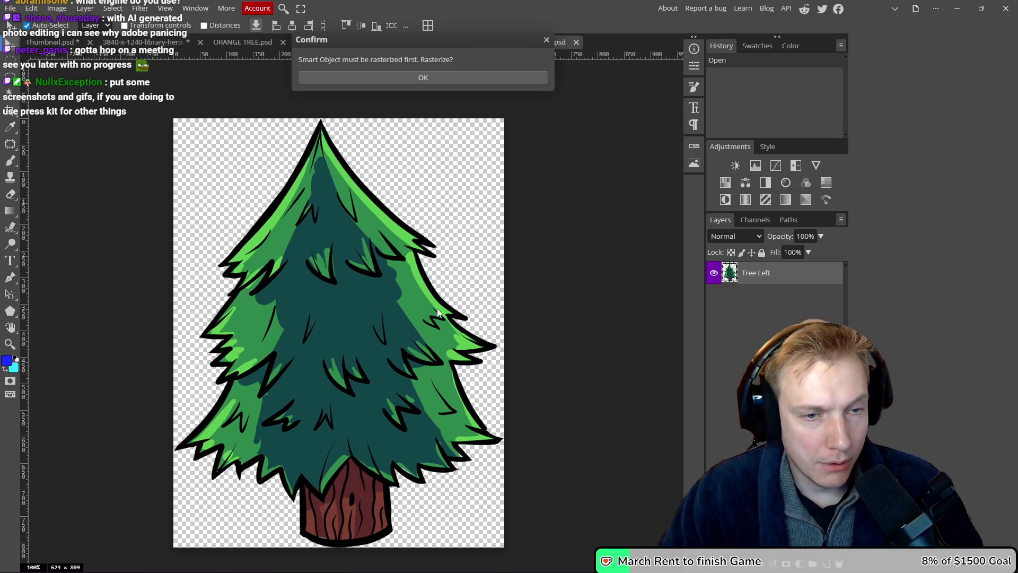
- Export the Tree Left artwork as a PNG named Tree.png into Red Potion Capsule
key("ctrl+alt+shift+s")
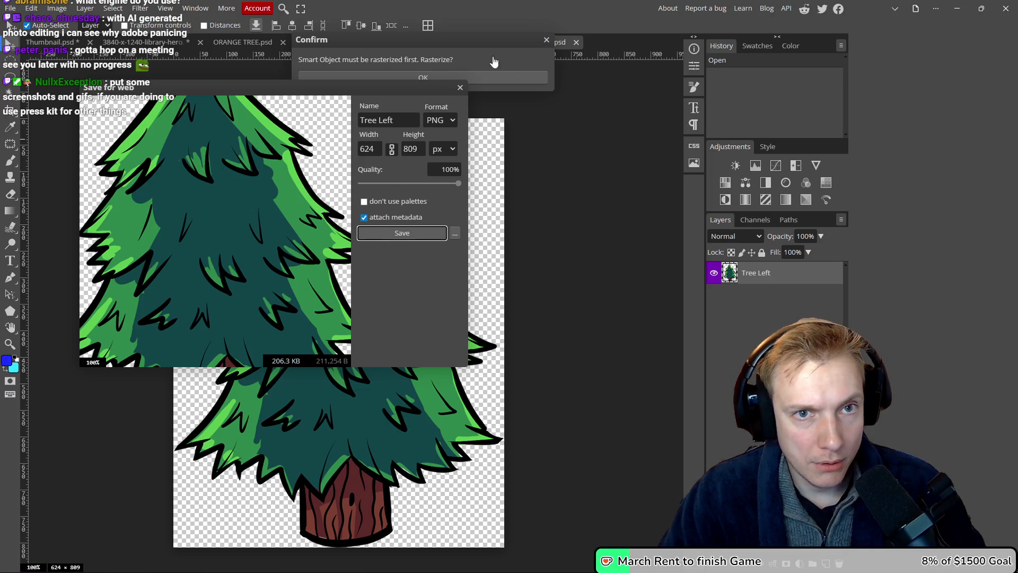
key("Return")
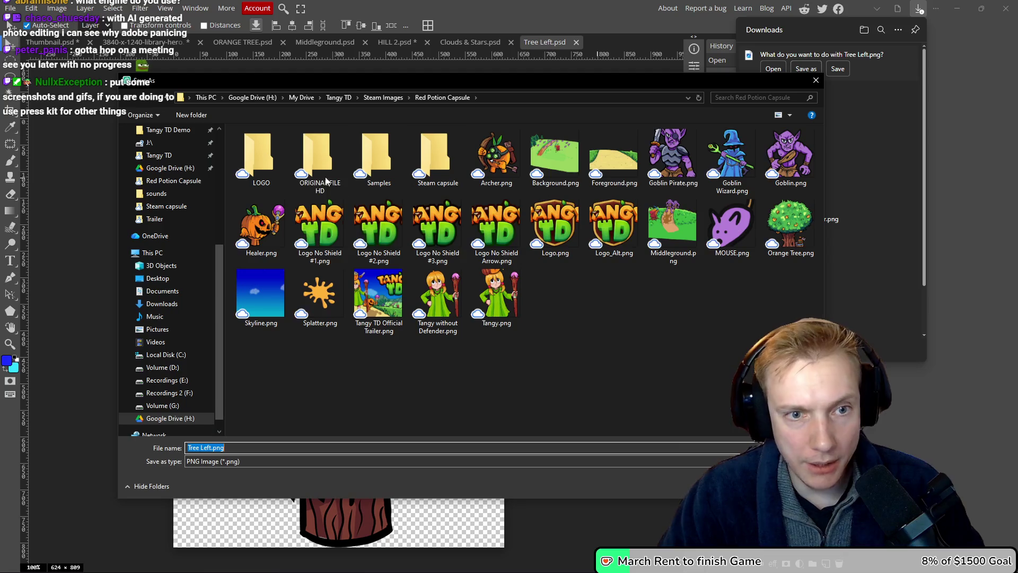
type("Tree")
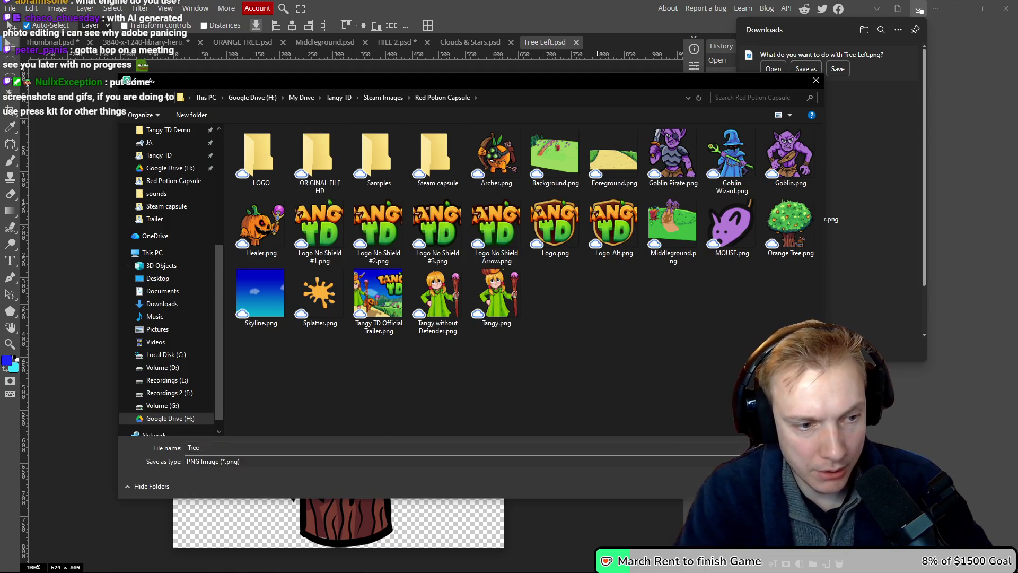
key("Return")
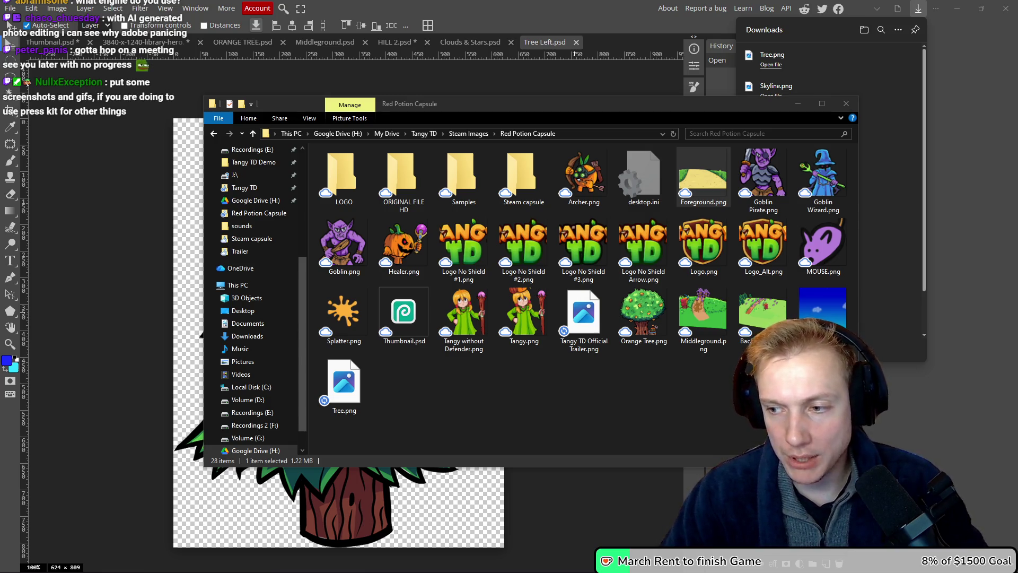
- Browse File Explorer to Tangy TD > Steam Images > GIFs, then return to the Tree Left canvas
left_click(581, 385)
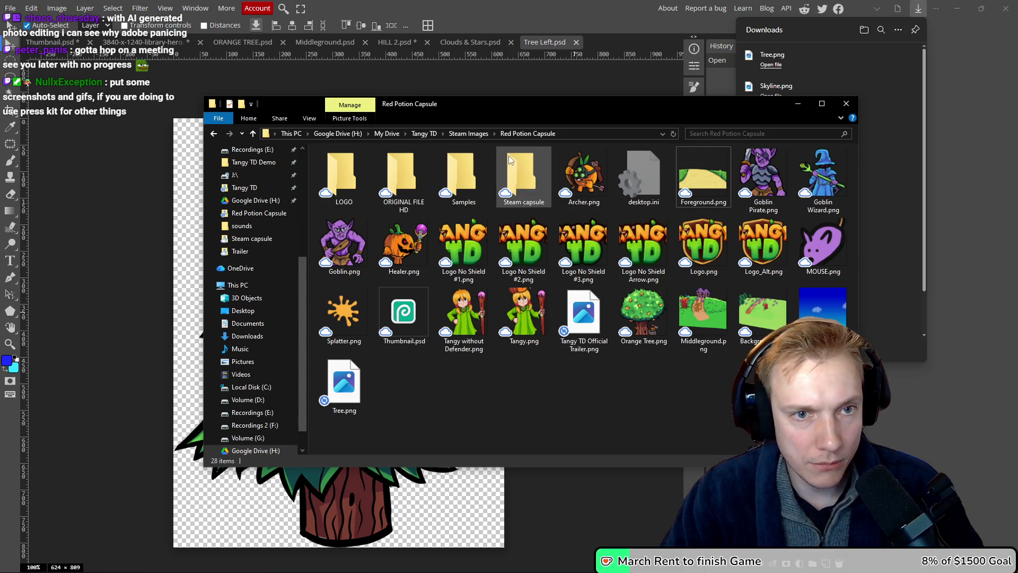
left_click(425, 134)
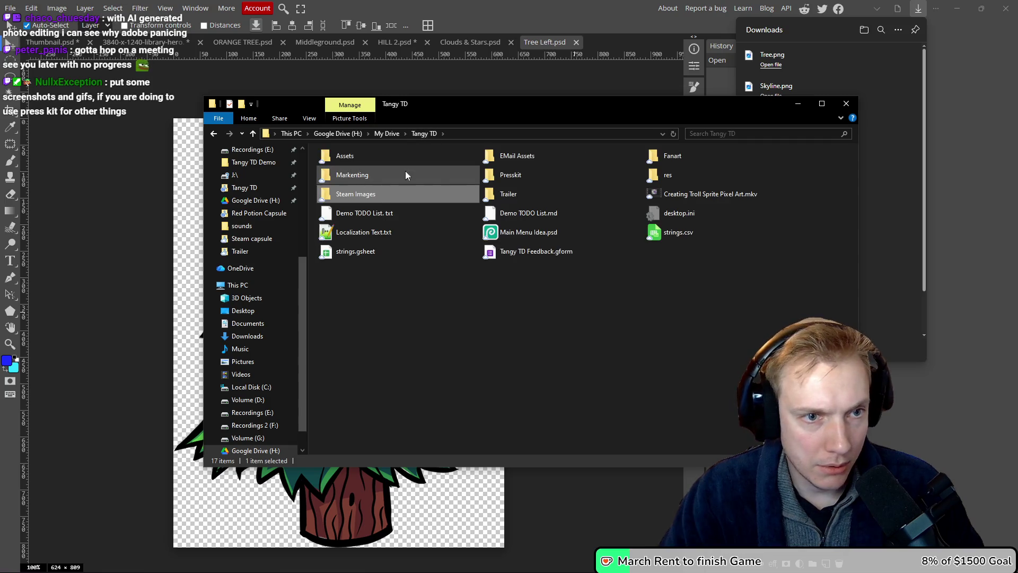
double_click(374, 192)
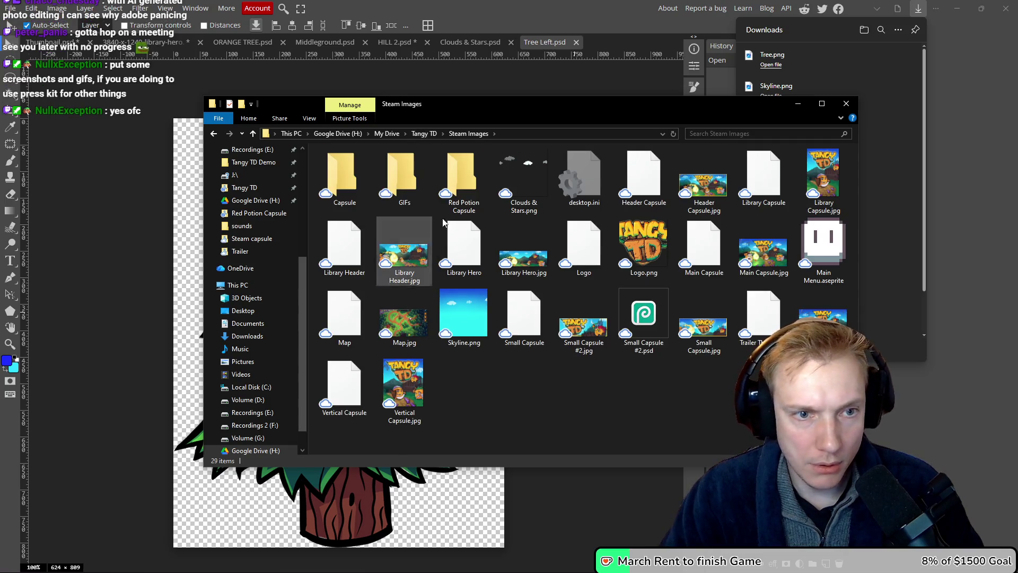
double_click(393, 184)
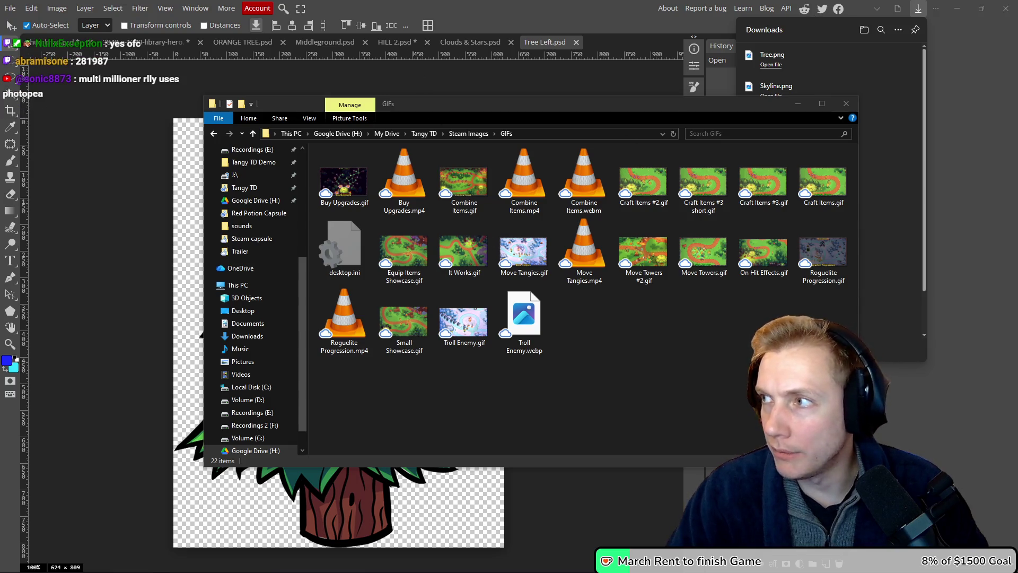
left_click(151, 65)
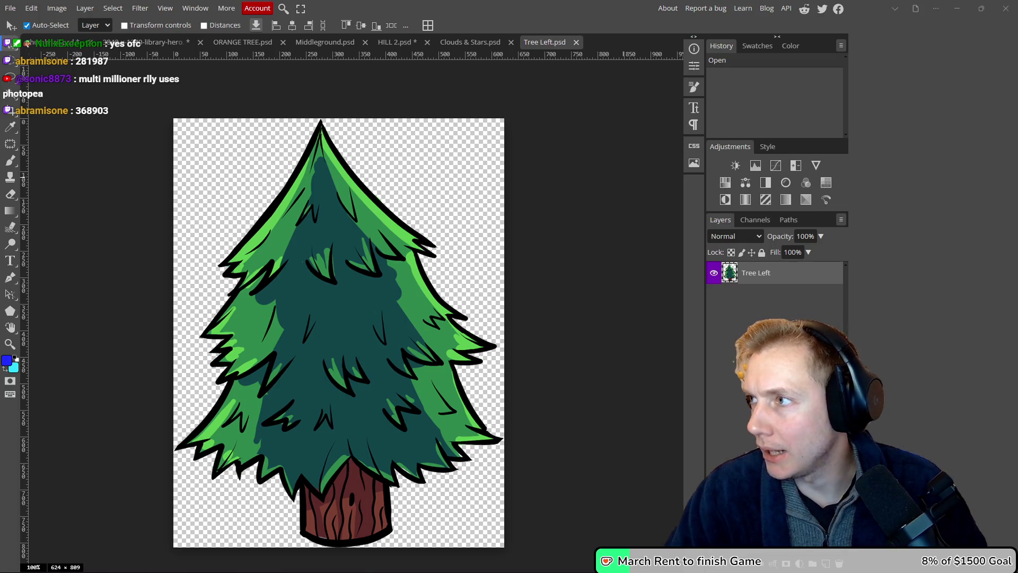
- Play the Combine Items video on the Tangy TD Steam page and select Combine Items.gif in the GIFs folder
key("alt+Tab")
scroll(482, 289, "down", 10)
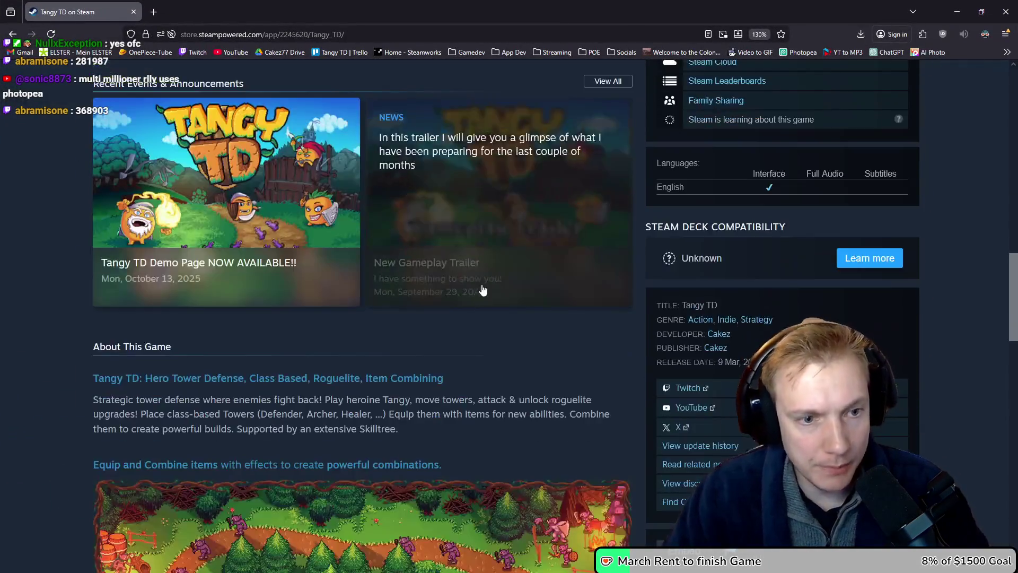
scroll(483, 289, "down", 6)
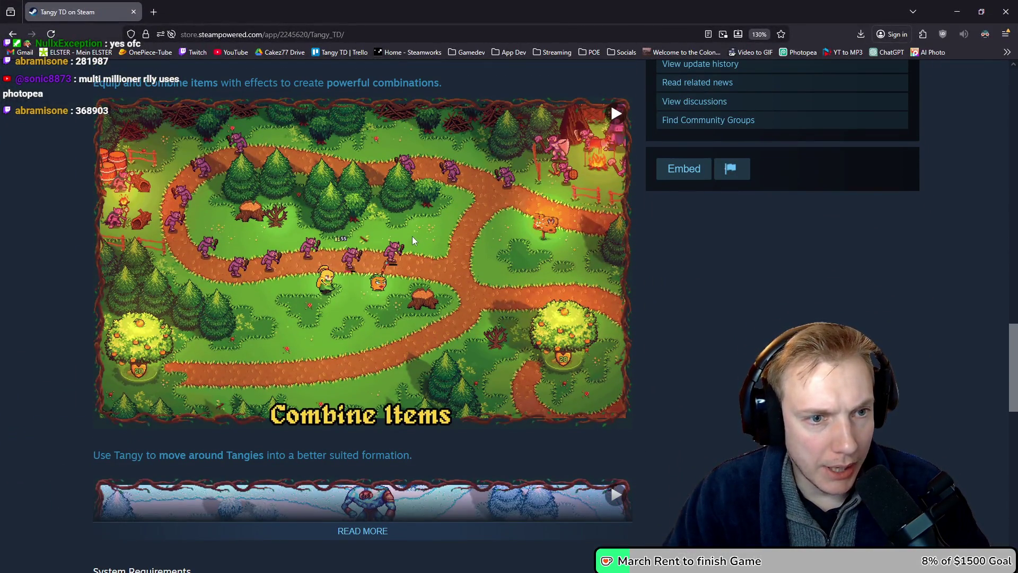
left_click(409, 264)
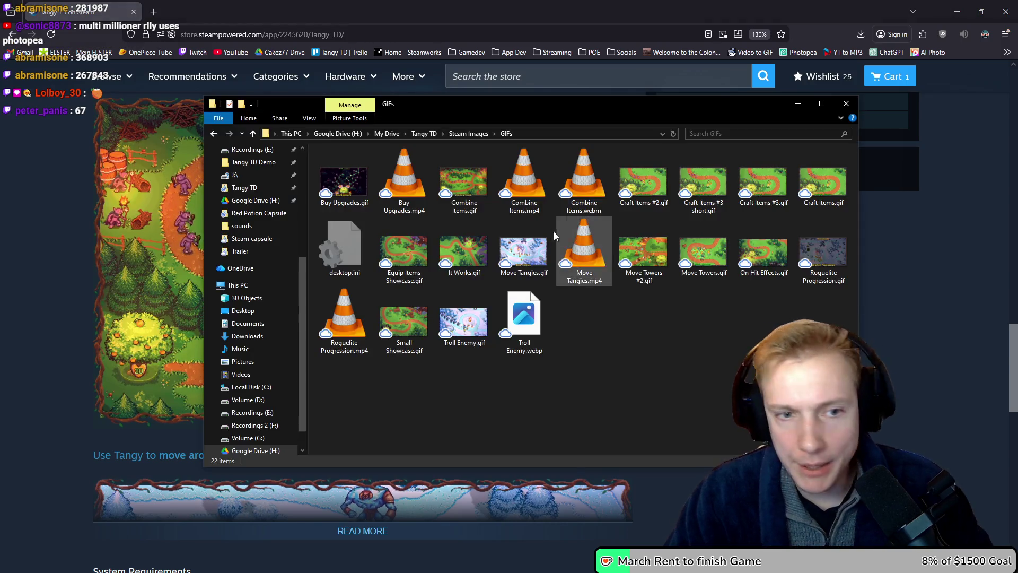
key("alt+Tab")
left_click(464, 175)
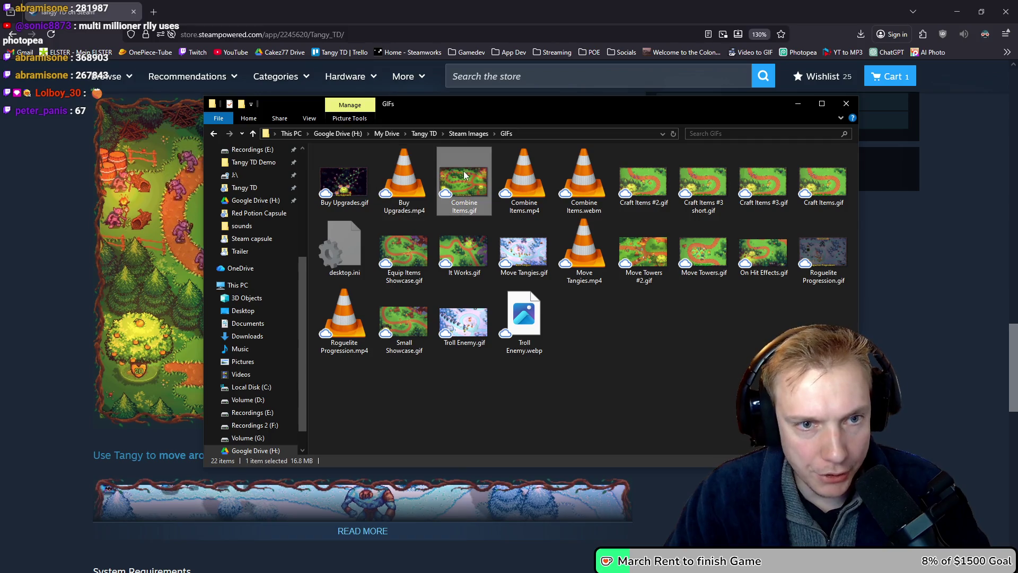
- Expand the full Tangy TD game description on Steam, then bring the GIFs folder back up
key("alt+Tab")
scroll(632, 334, "down", 5)
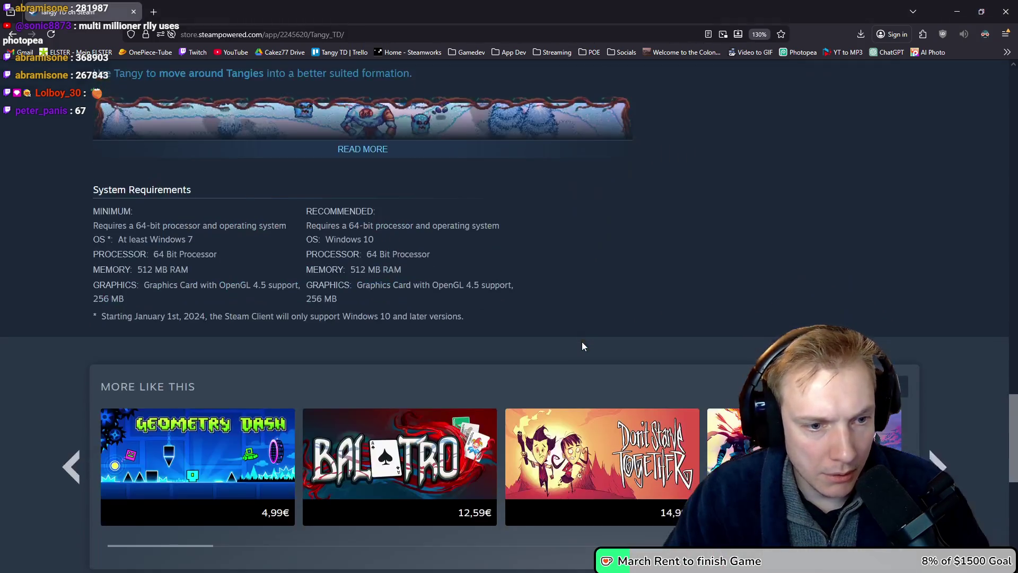
scroll(582, 342, "up", 2)
left_click(478, 300)
scroll(446, 294, "down", 3)
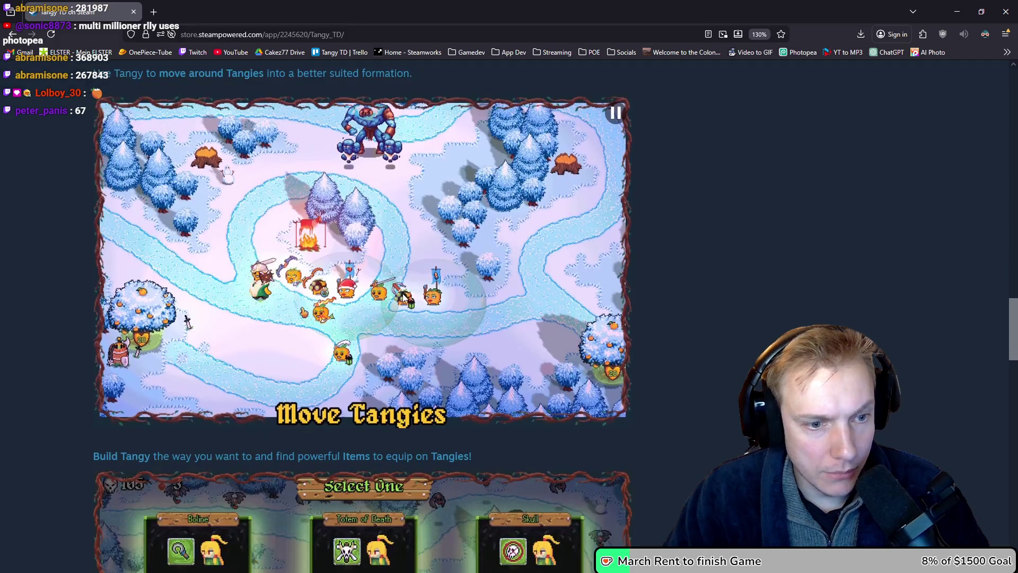
scroll(448, 294, "up", 2)
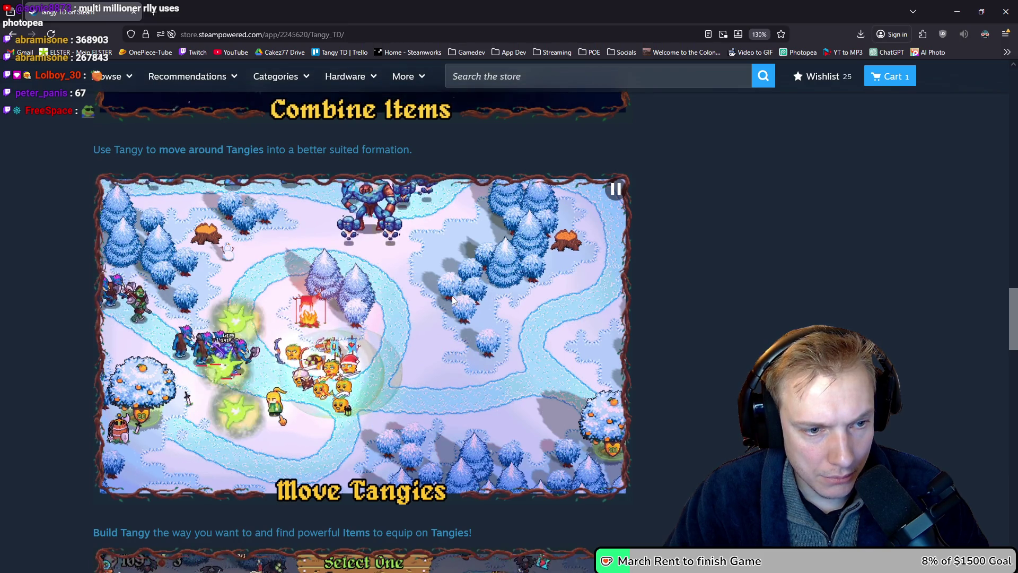
key("alt+Tab")
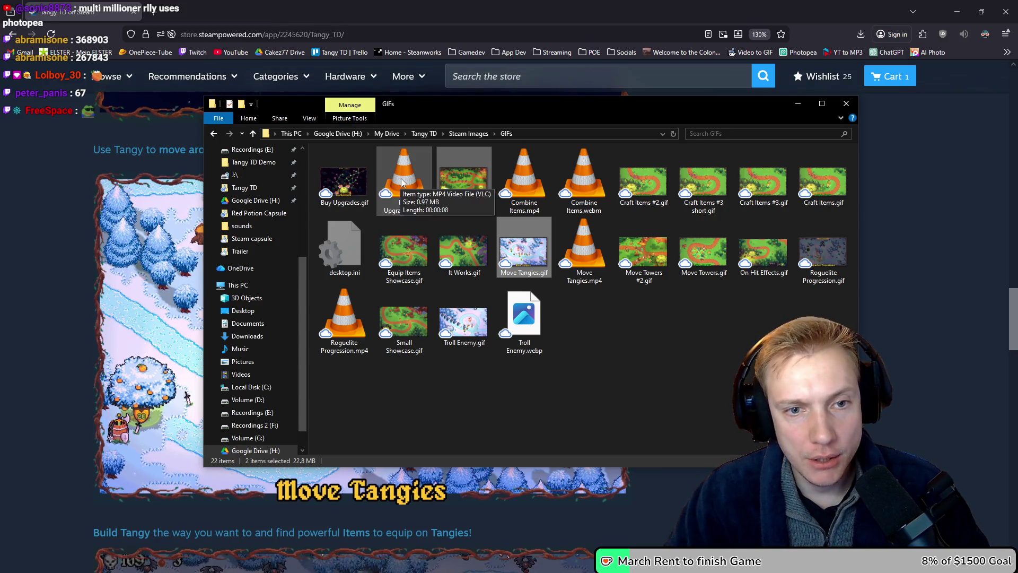
- Select the Buy Upgrades, Combine Items, Move Tangies and Roguelite Progression MP4s, then return to the Steam page
left_click(401, 182)
left_click(518, 184, "ctrl")
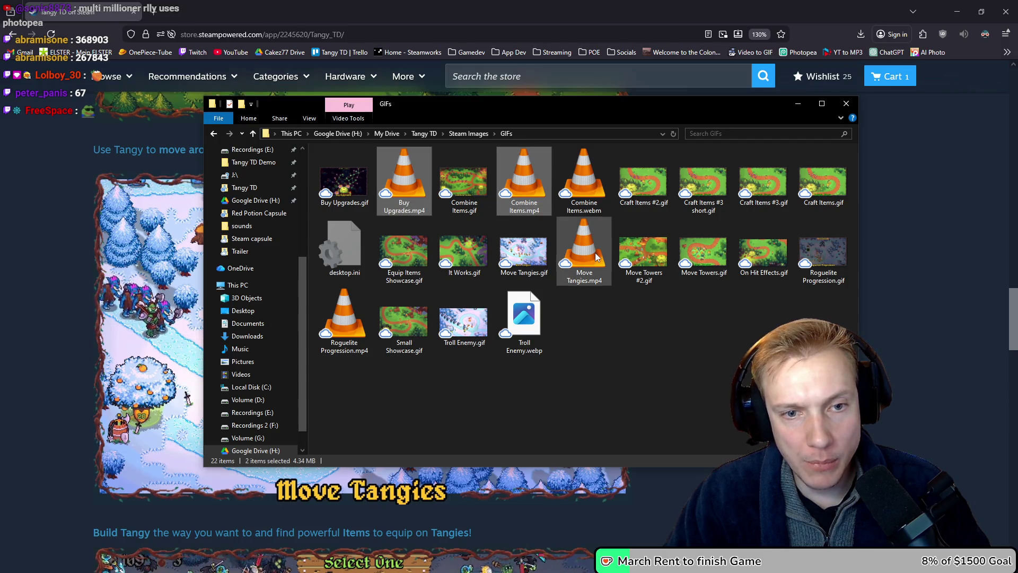
left_click(583, 250, "ctrl")
left_click(349, 318, "ctrl")
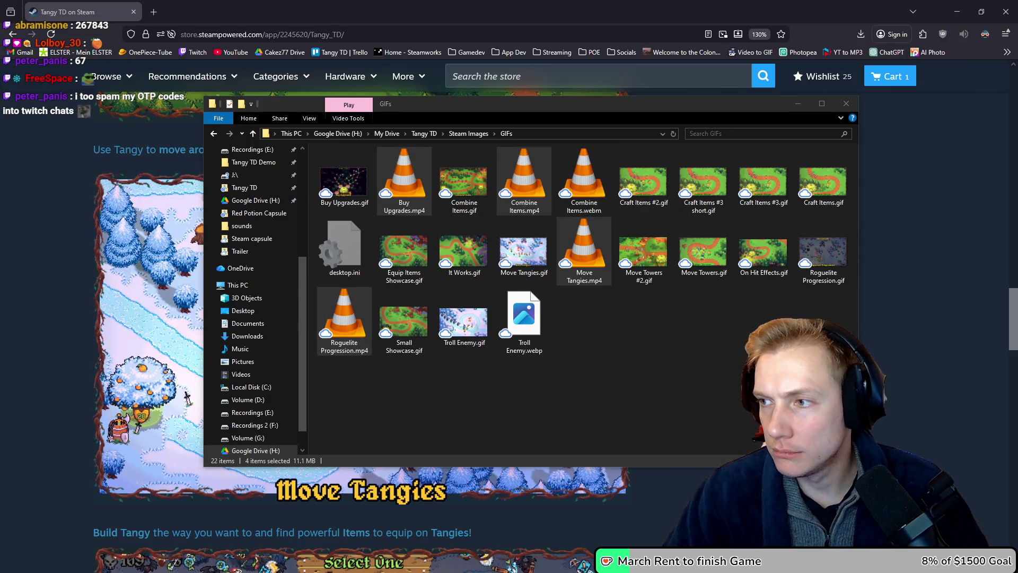
key("alt+Tab")
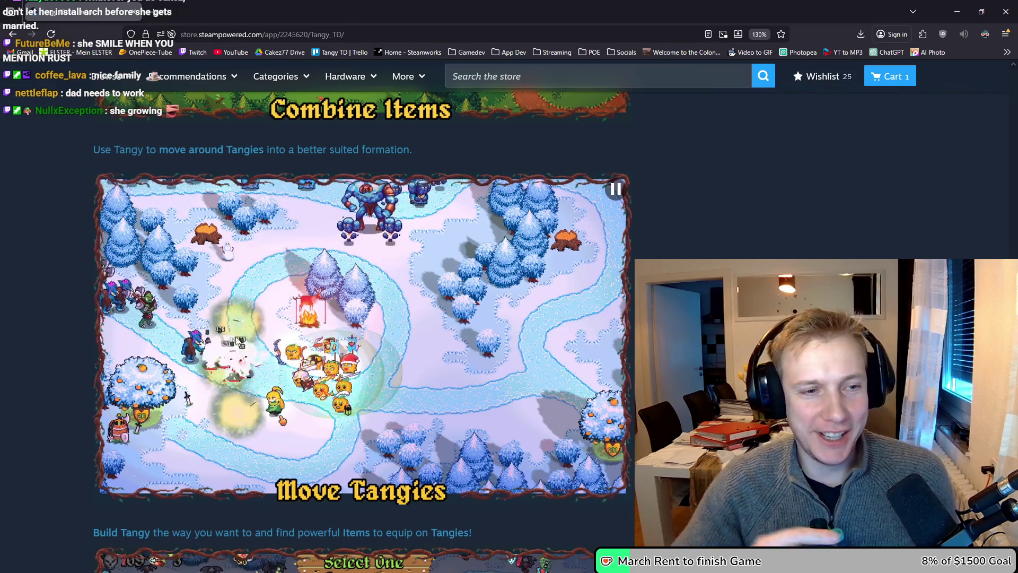
- Scroll up and down the Tangy TD Steam page's feature images, then return to the GIFs folder
scroll(361, 318, "down", 4)
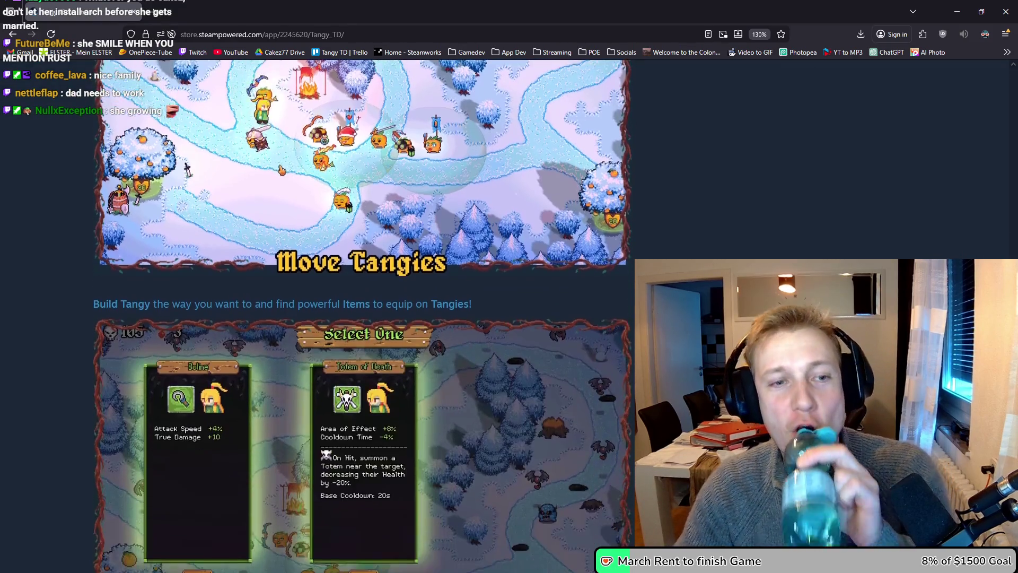
scroll(202, 501, "down", 7)
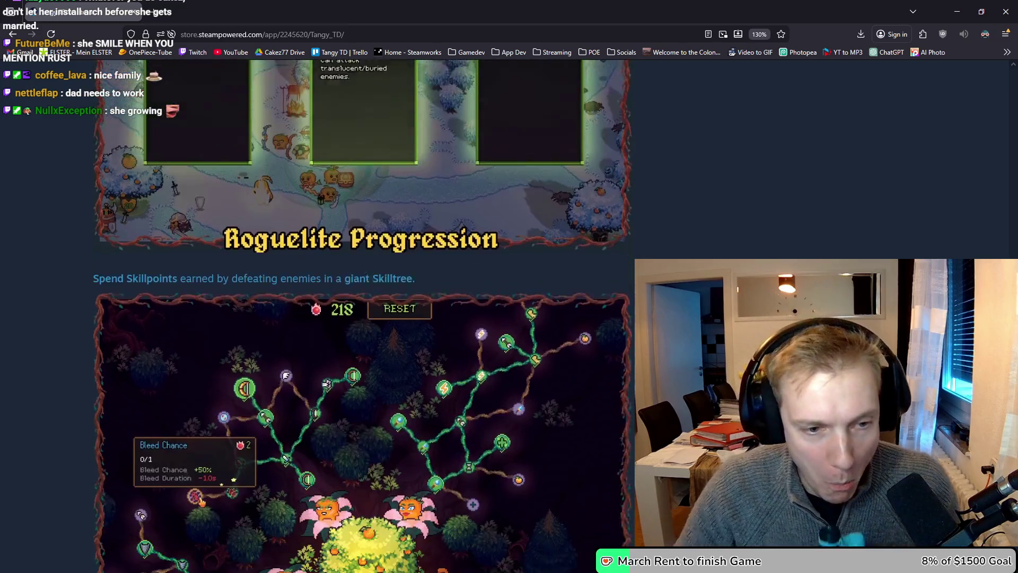
scroll(361, 318, "down", 4)
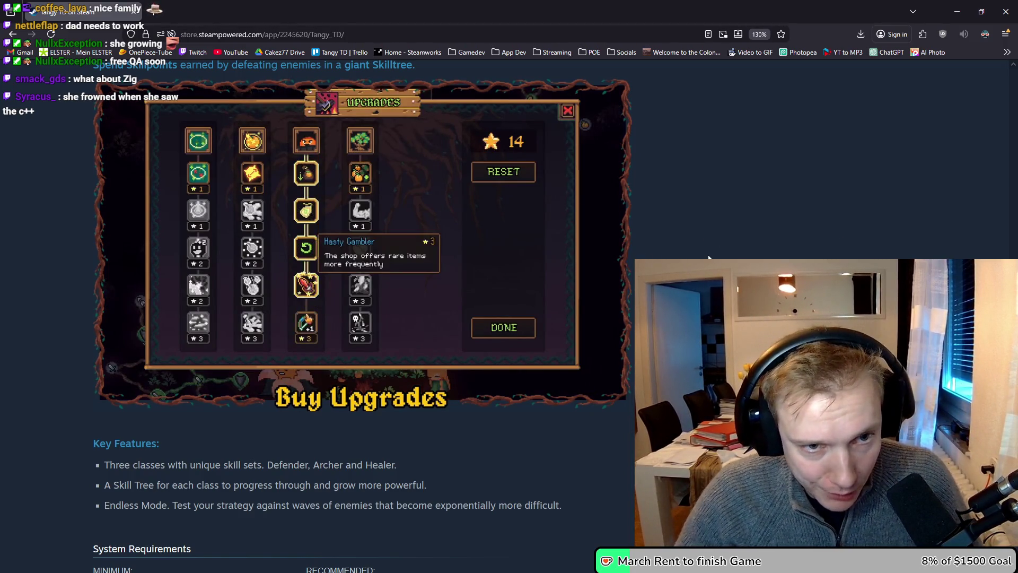
scroll(709, 258, "up", 15)
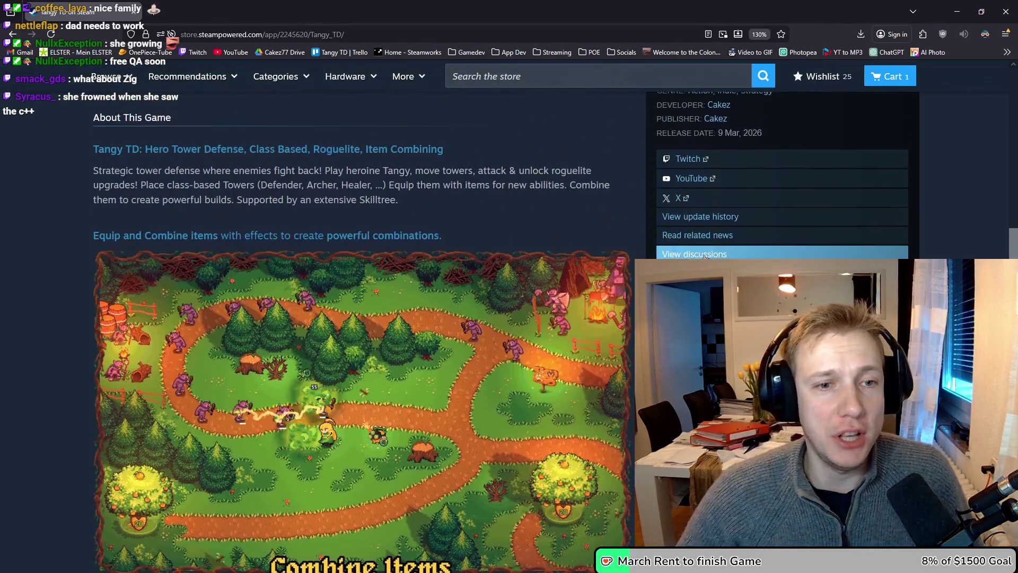
scroll(706, 257, "up", 15)
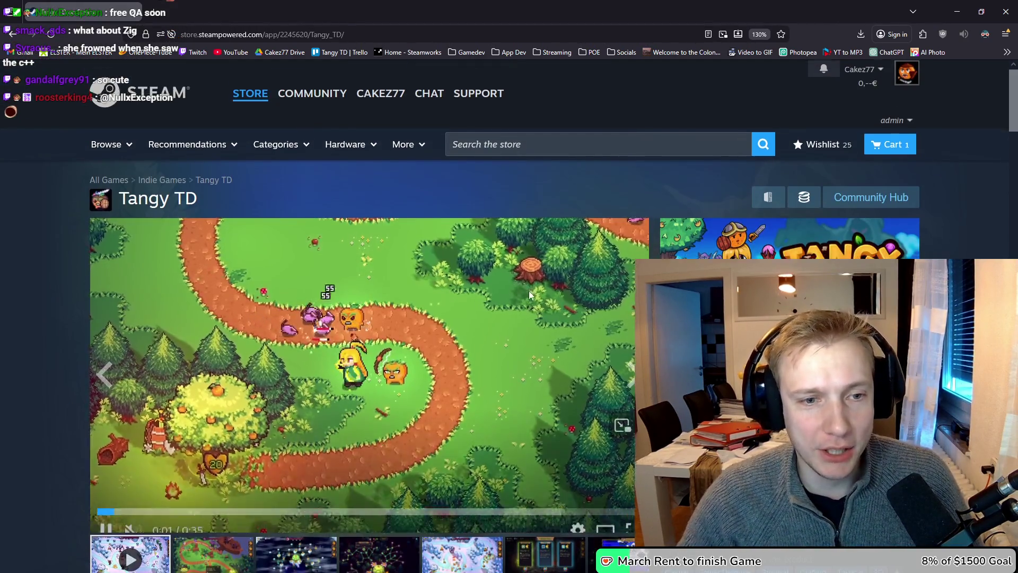
scroll(529, 292, "down", 15)
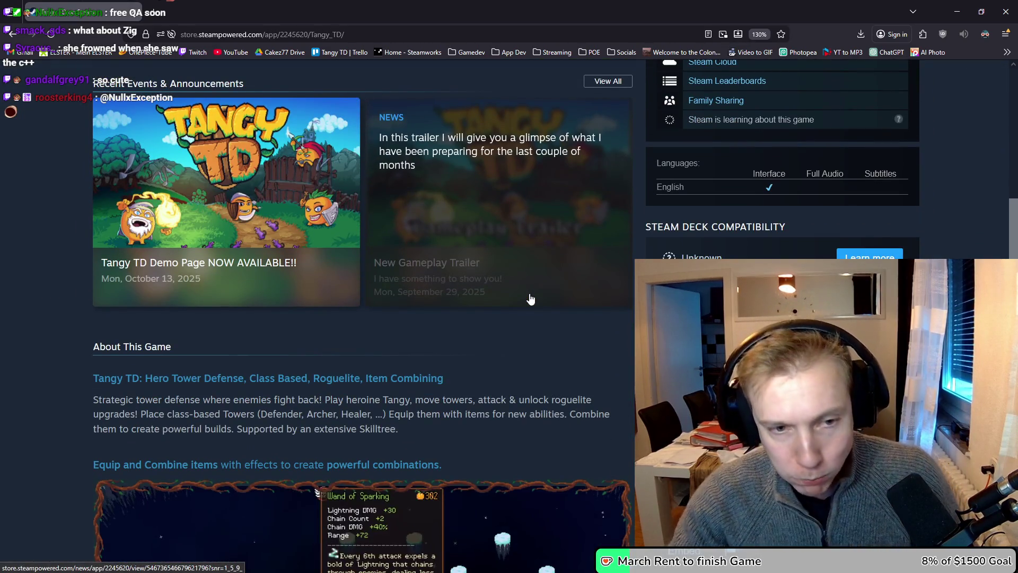
scroll(528, 366, "down", 3)
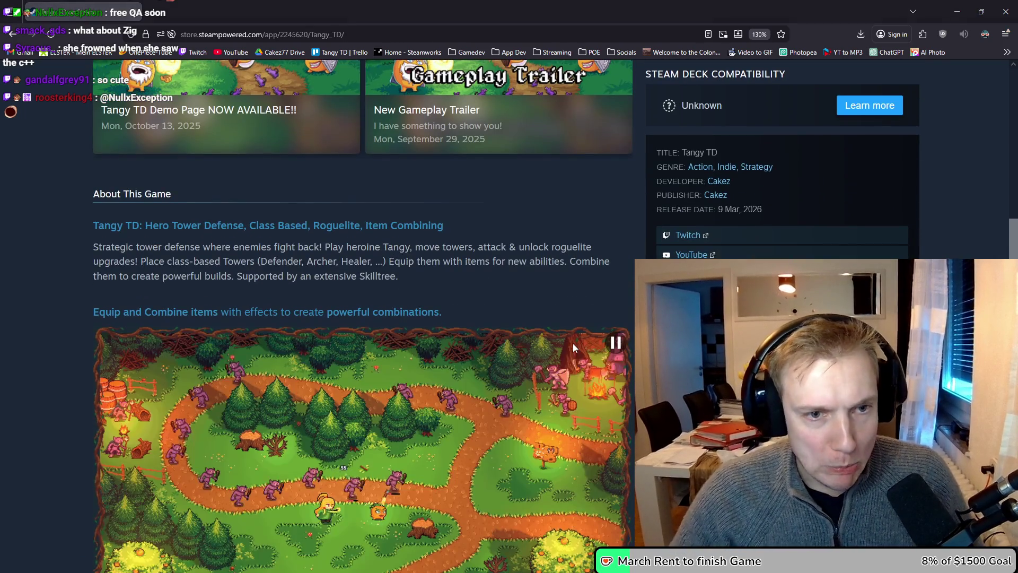
key("alt+Tab")
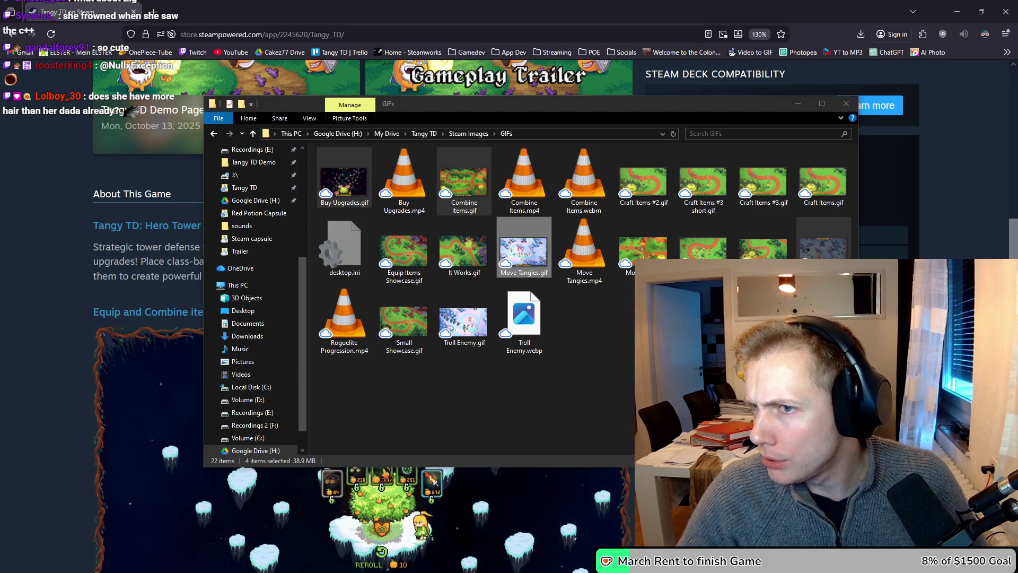
- Go up from GIFs to the Tangy TD folder and open Presskit
key("alt+Tab")
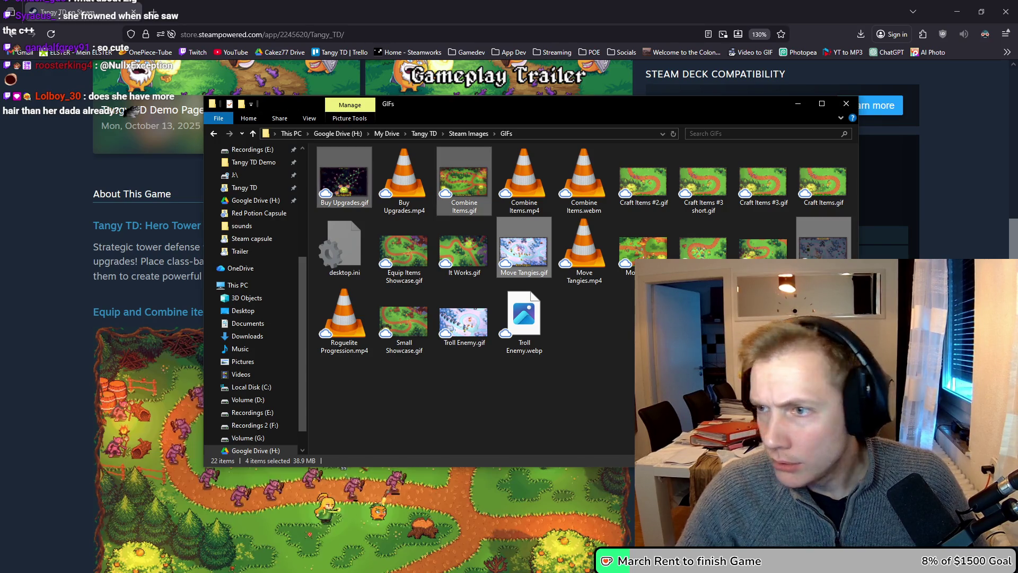
left_click(425, 133)
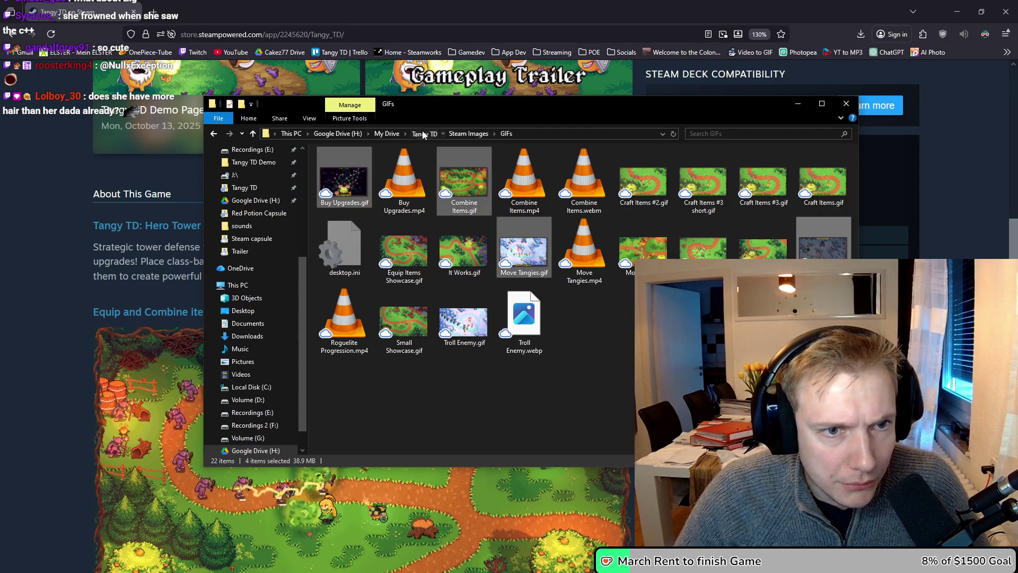
left_click(499, 328)
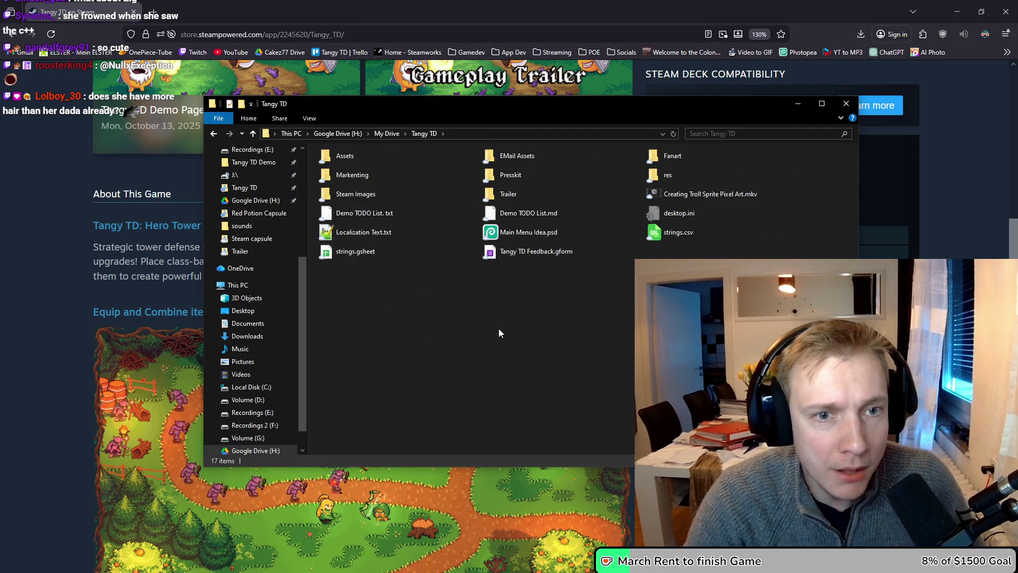
double_click(510, 175)
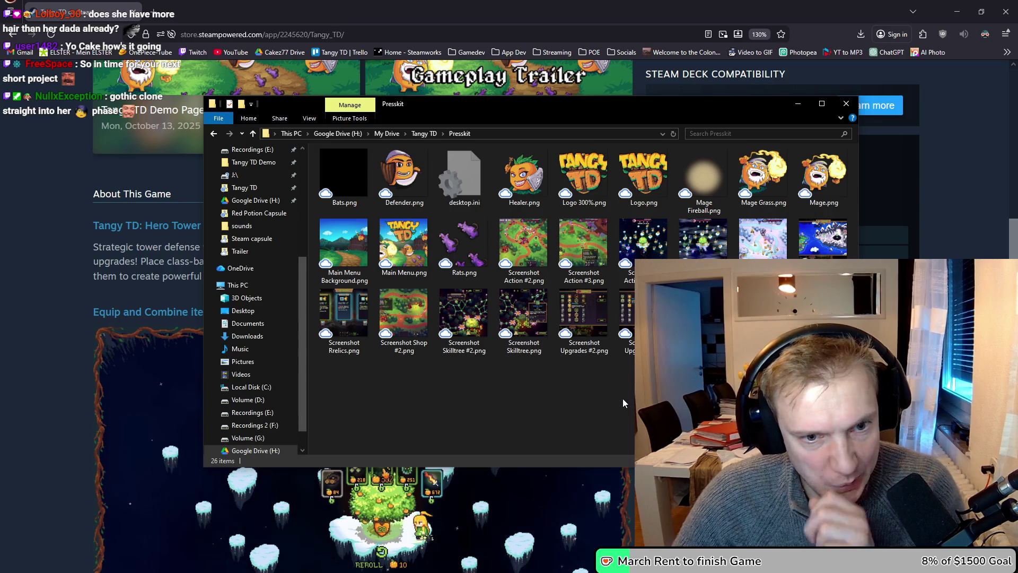
- Create the Old folder and move the Logo, Mage, Main Menu and Rats images into it
key("ctrl+v")
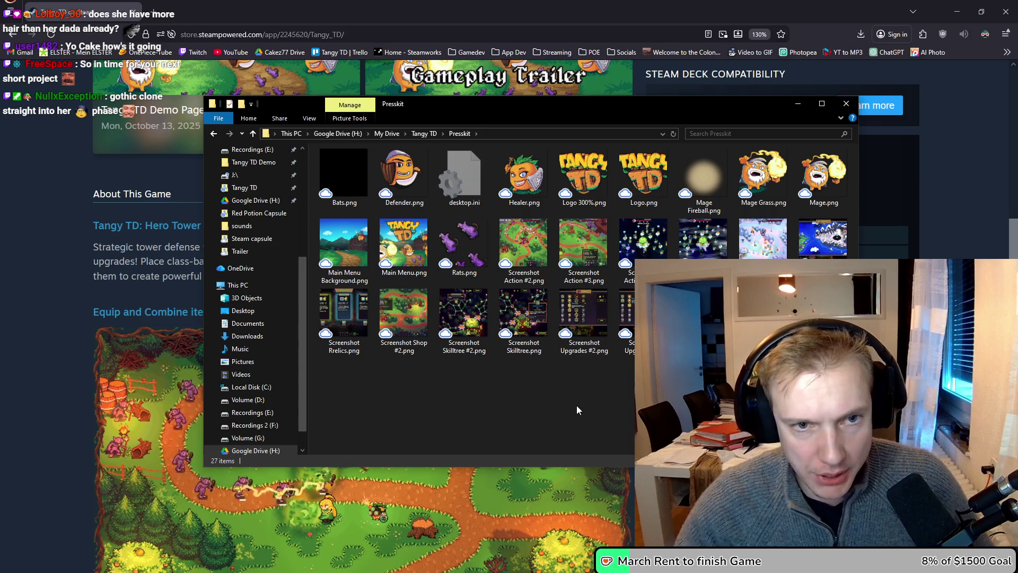
left_click(583, 175)
left_click(593, 175)
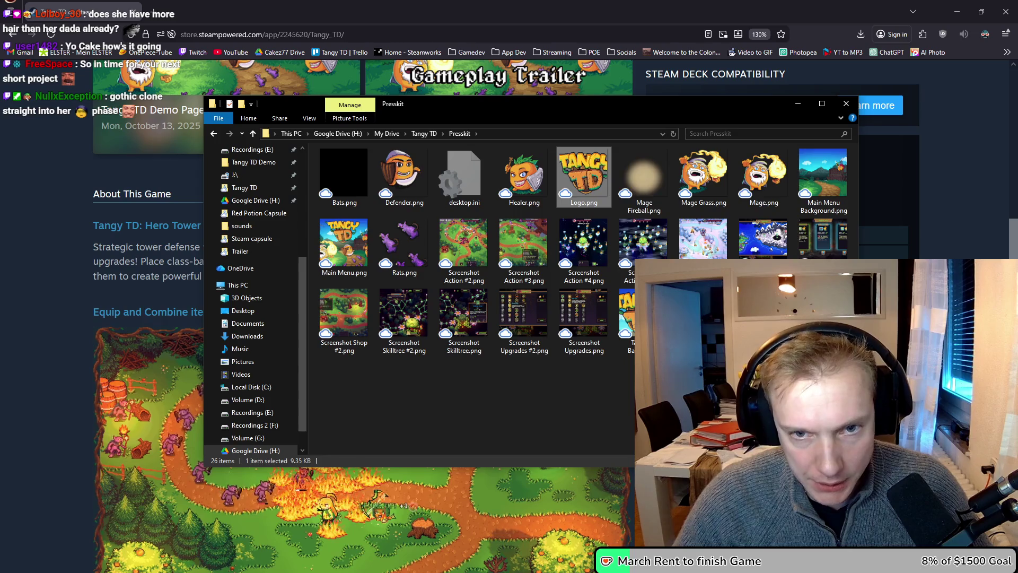
key("Delete")
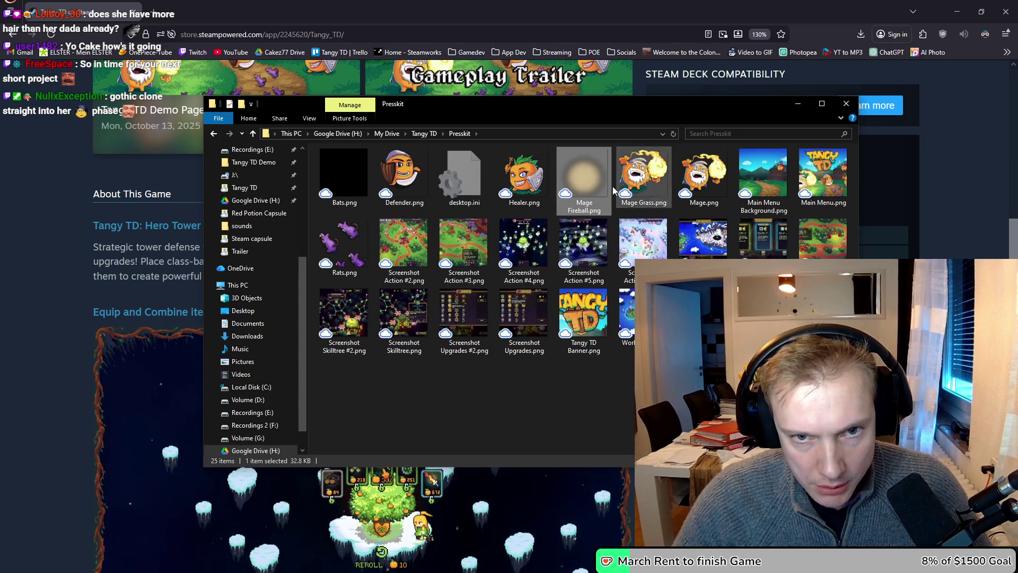
key("Delete")
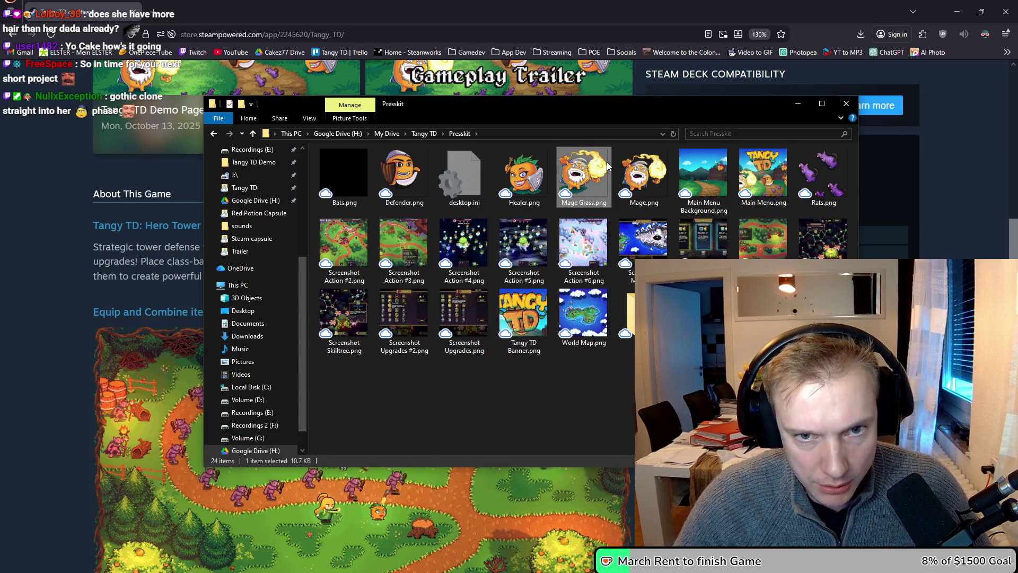
key("Delete")
left_click(646, 162)
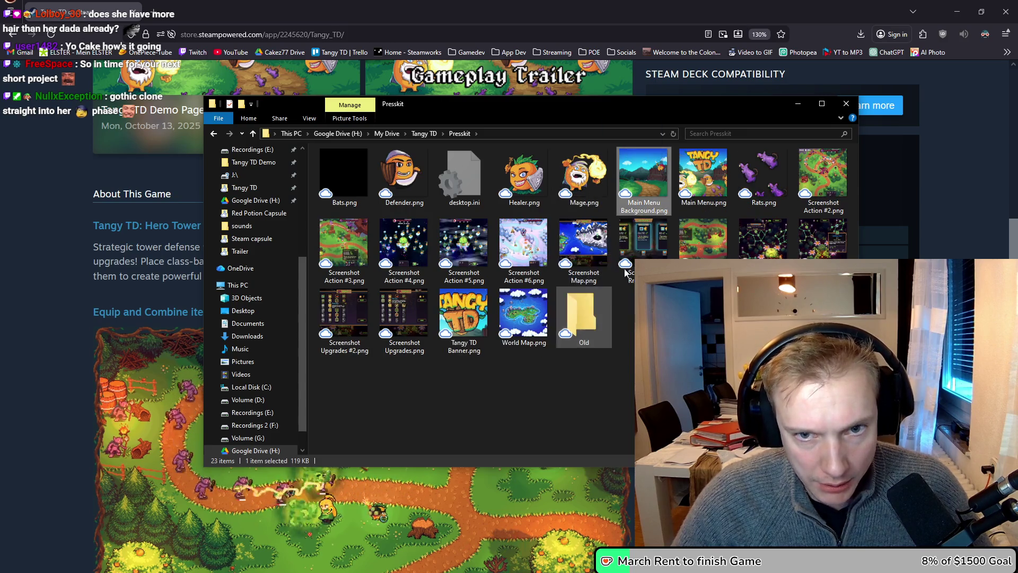
key("Delete")
left_click(642, 166)
key("Delete")
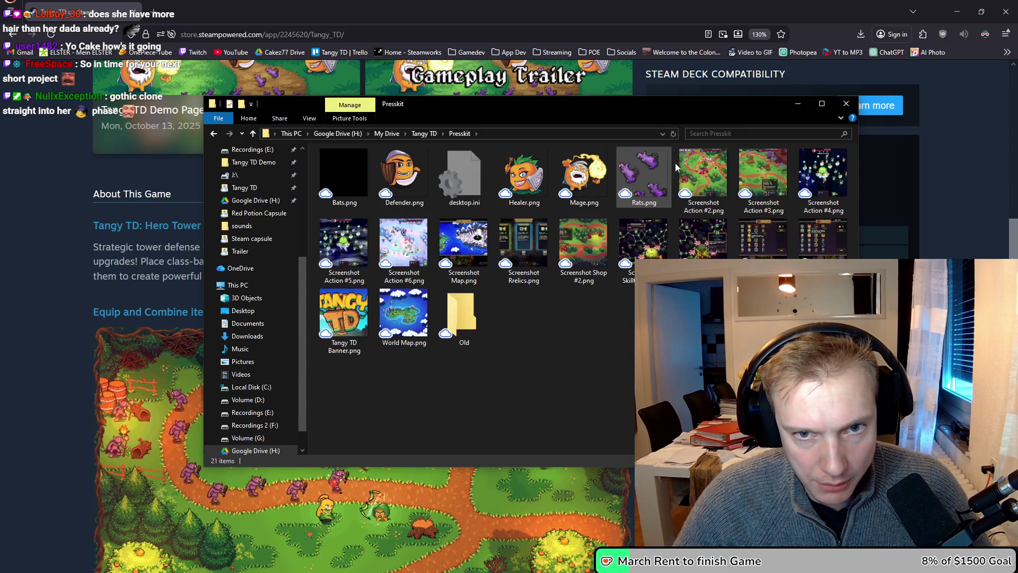
key("Delete")
- Move the Banner, Bats, Defender, Healer and Mage images into Old, then open Old to check it
mouse_move(825, 251)
left_mouse_down()
mouse_move(406, 342)
mouse_move(411, 309)
left_mouse_up()
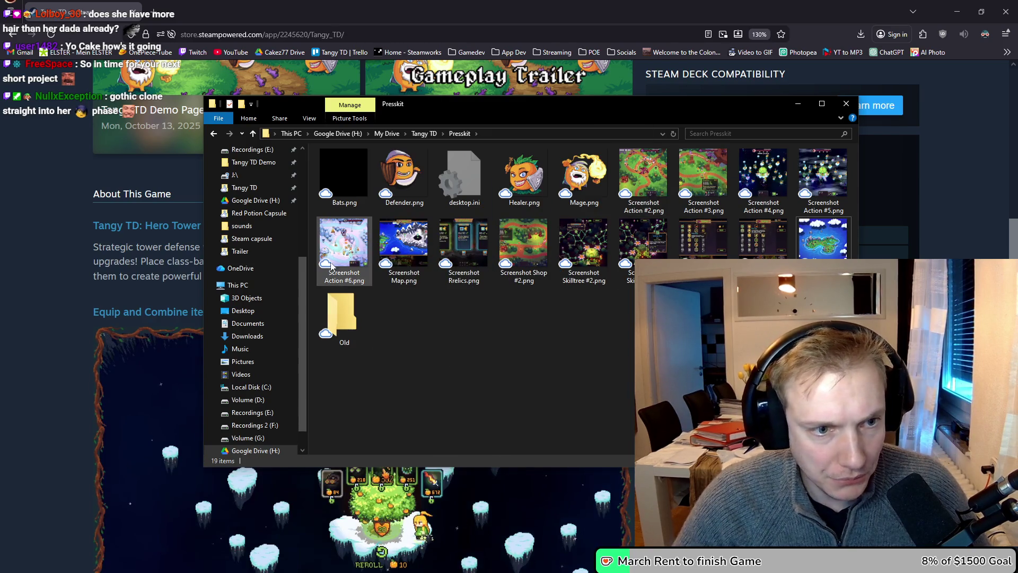
mouse_move(326, 170)
left_mouse_down()
mouse_move(345, 318)
mouse_move(356, 191)
mouse_move(823, 250)
left_mouse_up()
left_click_drag(404, 175, 786, 241)
mouse_move(404, 175)
left_mouse_down()
mouse_move(371, 170)
mouse_move(403, 178)
mouse_move(401, 159)
mouse_move(386, 171)
mouse_move(392, 180)
left_mouse_up()
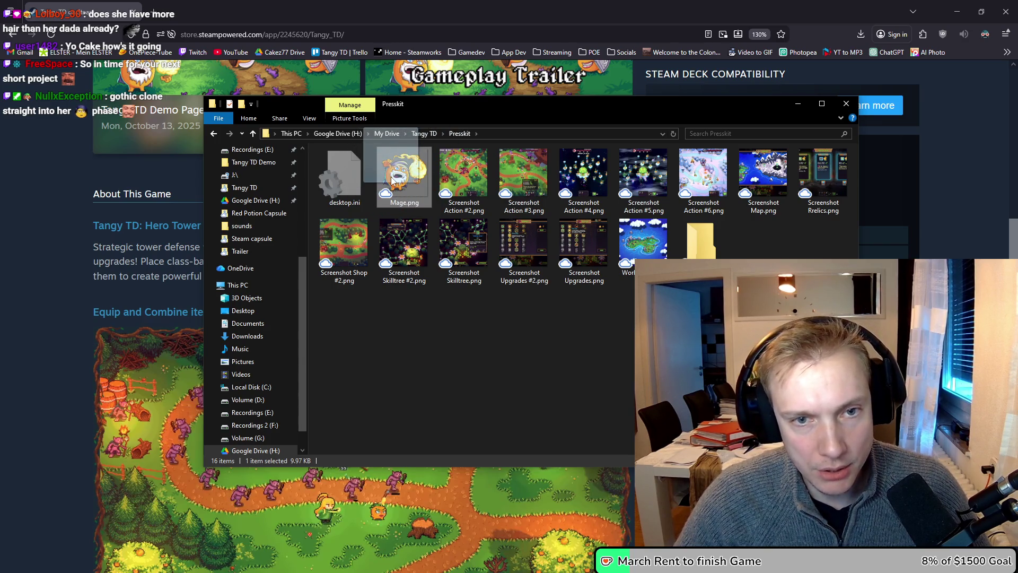
left_click_drag(705, 247, 705, 247)
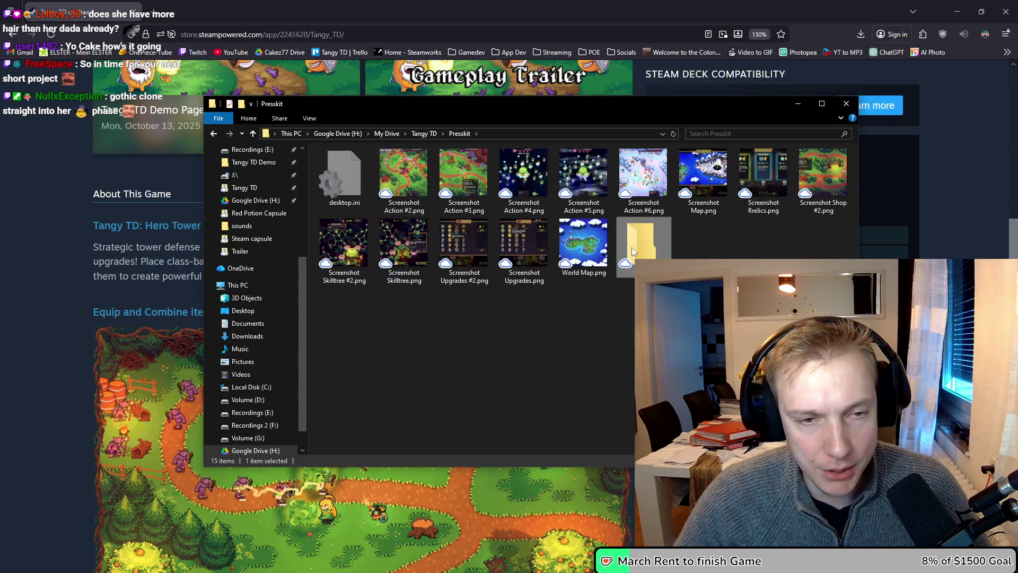
double_click(702, 244)
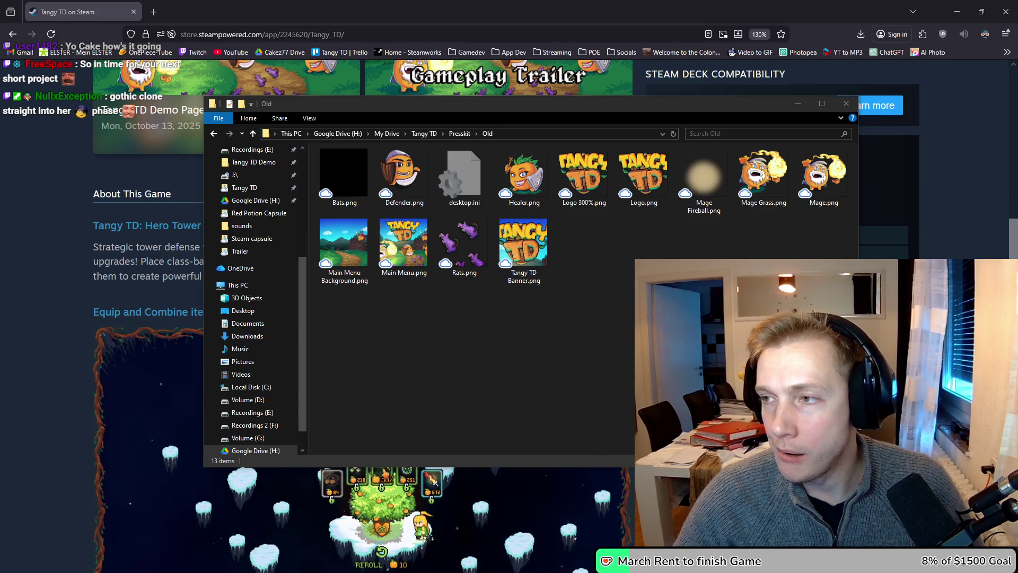
key("alt+Tab")
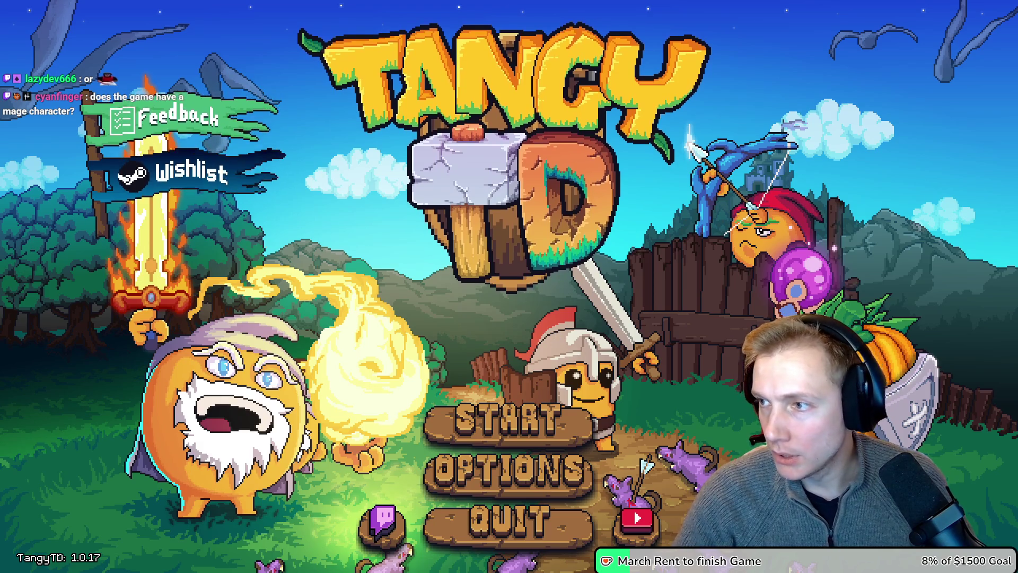
- Go back up from Old to Presskit, then switch to the Tangy TD Steam page
key("alt+Tab")
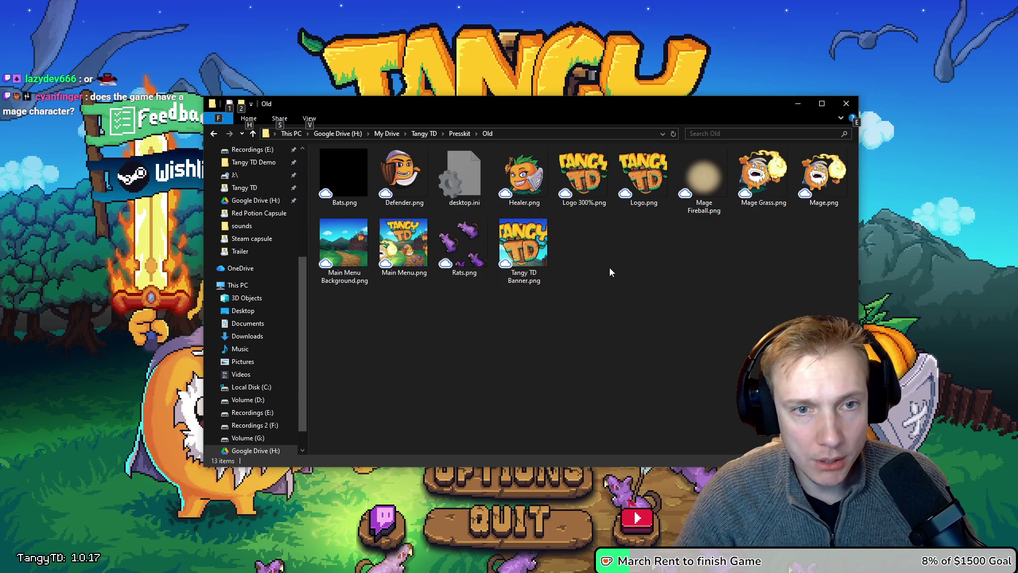
key("alt+Up")
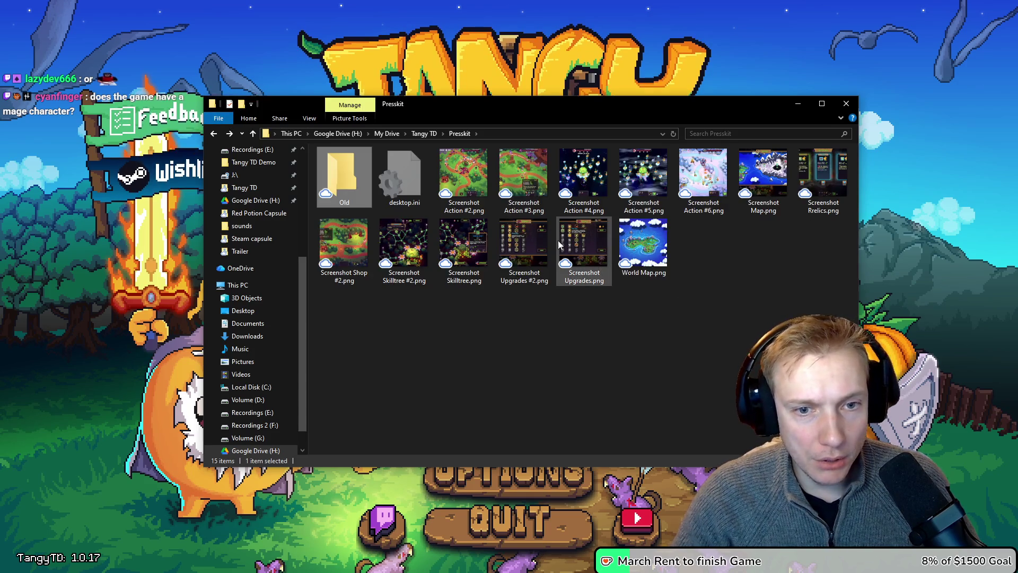
left_click(523, 235)
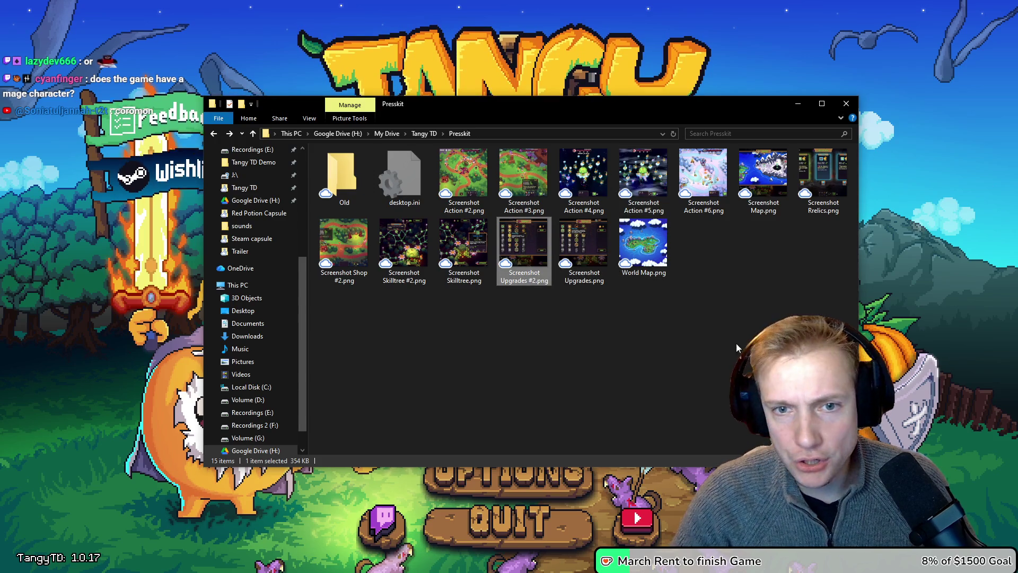
left_click(767, 289)
key("alt+Tab")
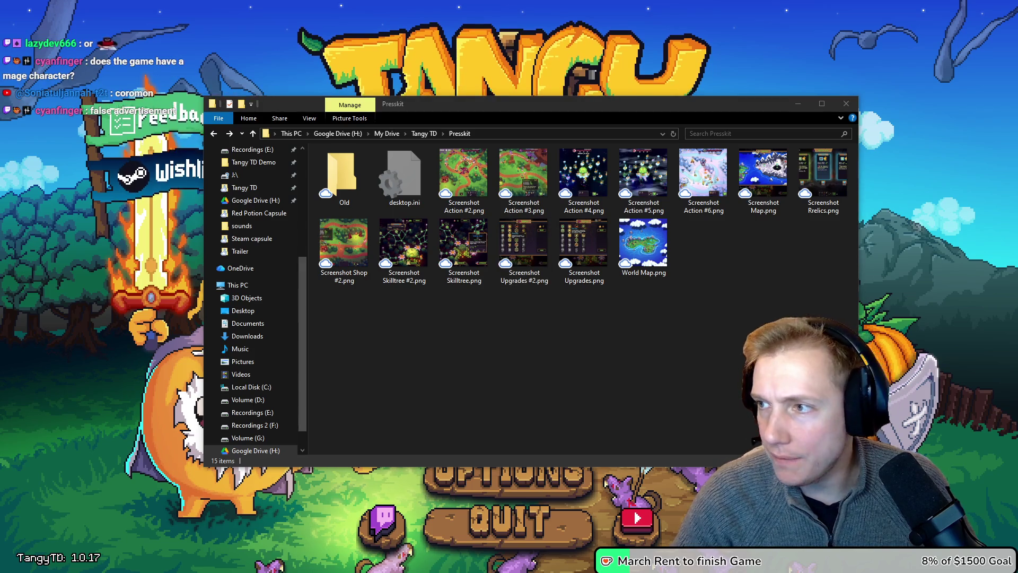
key("alt+Tab")
scroll(488, 215, "up", 10)
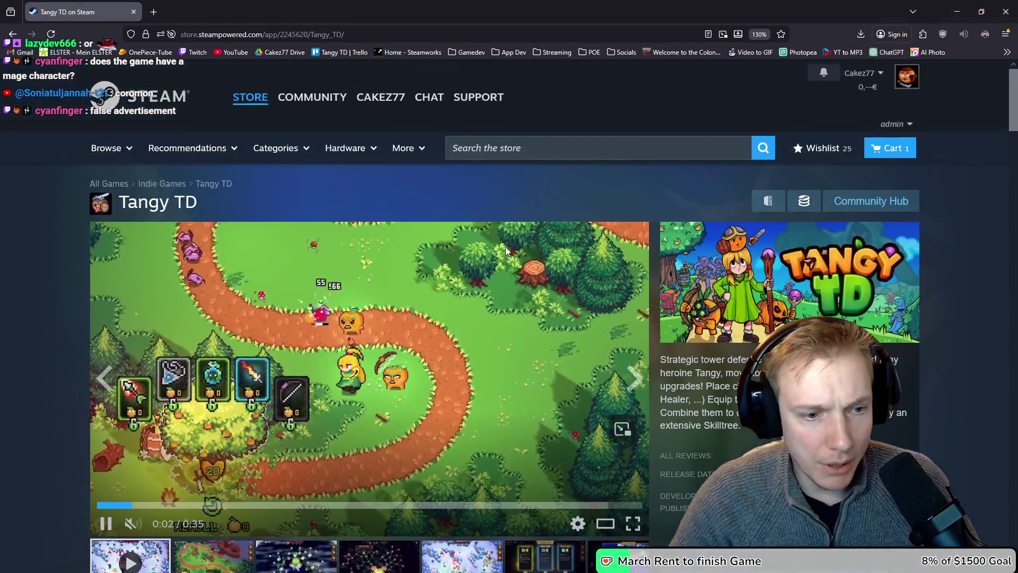
- Preview Screenshot Action #2 and bring Screenshot Action #4 back into Presskit
scroll(505, 246, "down", 2)
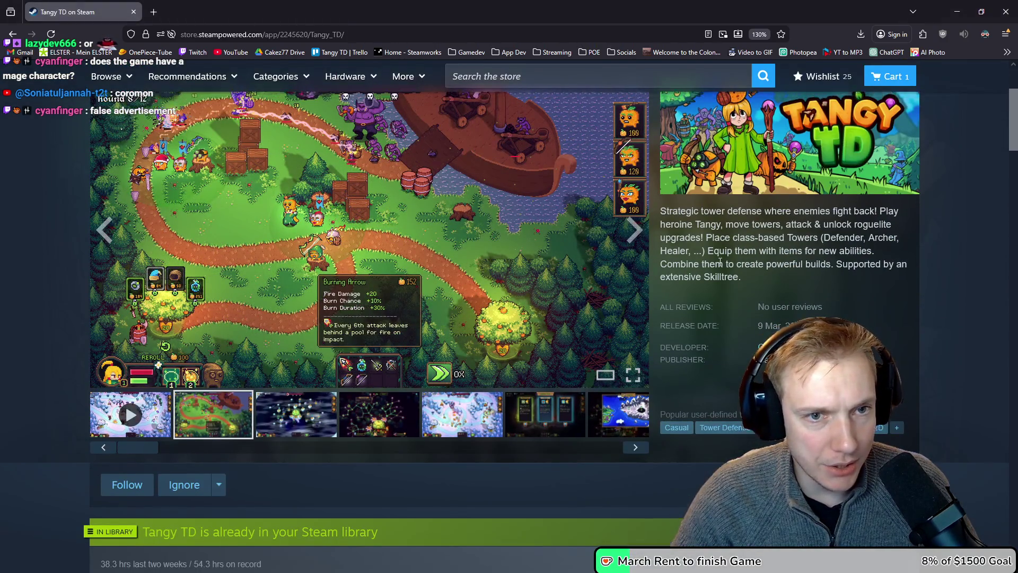
scroll(715, 279, "up", 3)
scroll(715, 279, "down", 1)
key("alt+Tab")
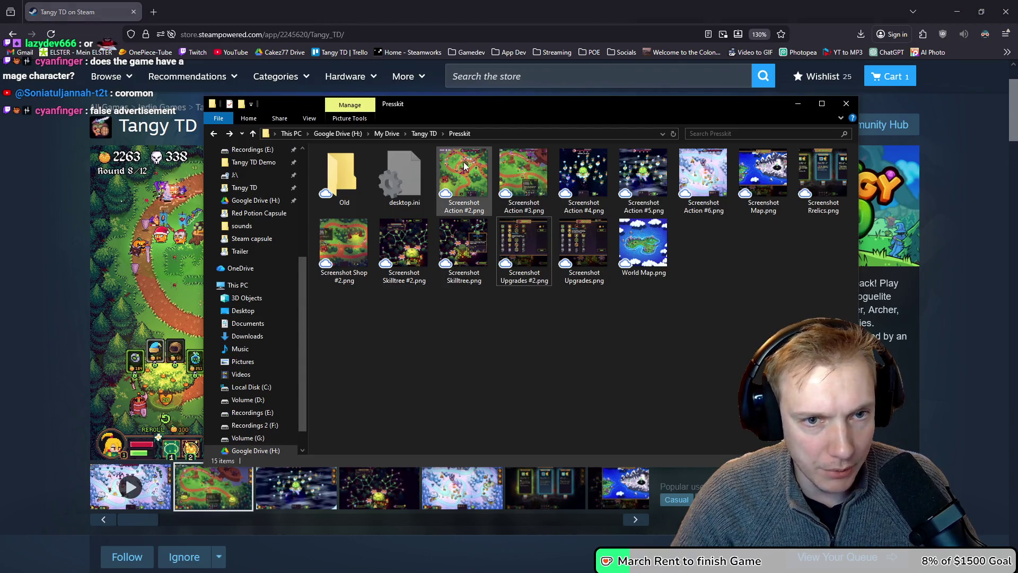
left_click(460, 169)
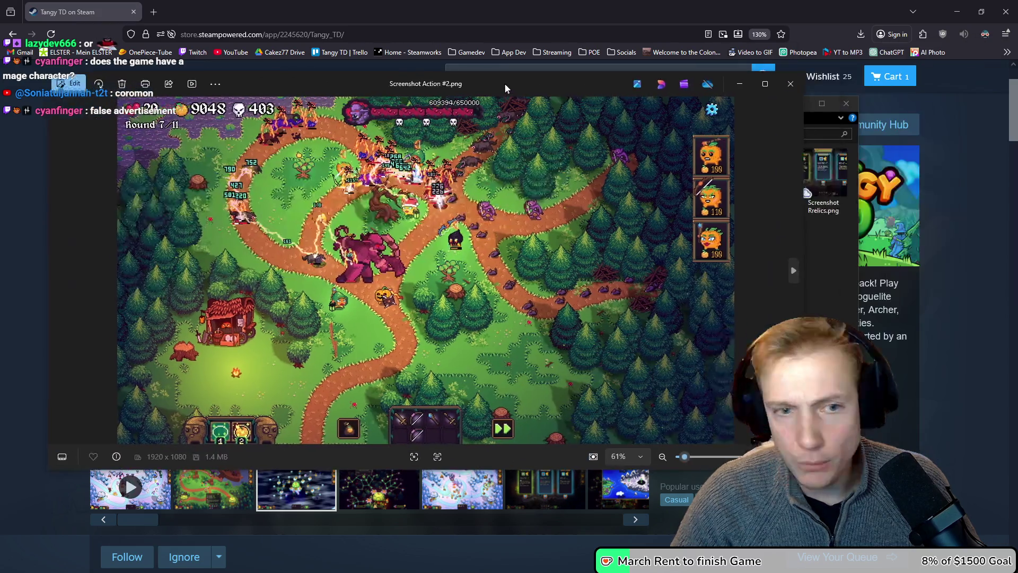
left_click_drag(504, 84, 547, 84)
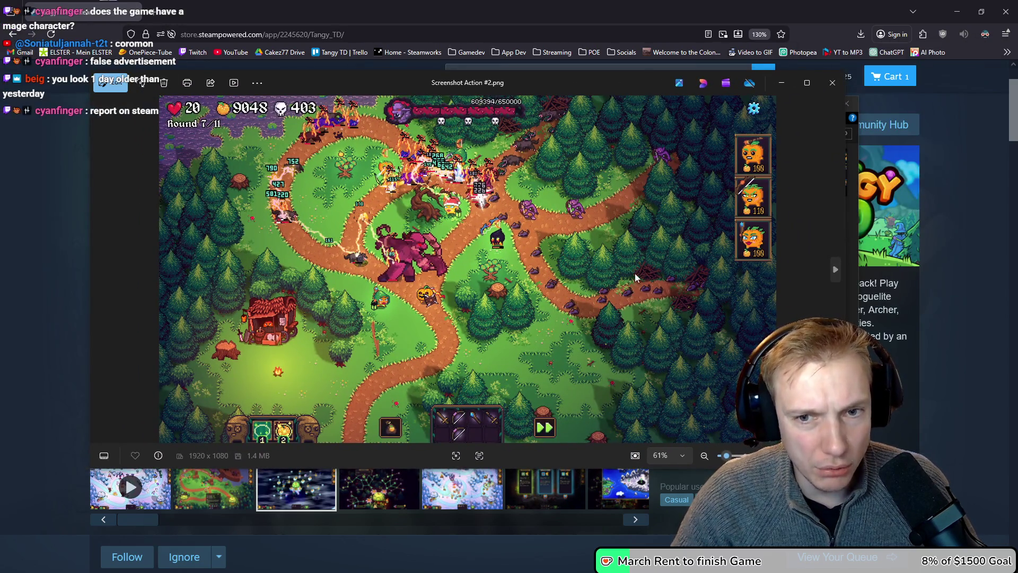
left_click(831, 84)
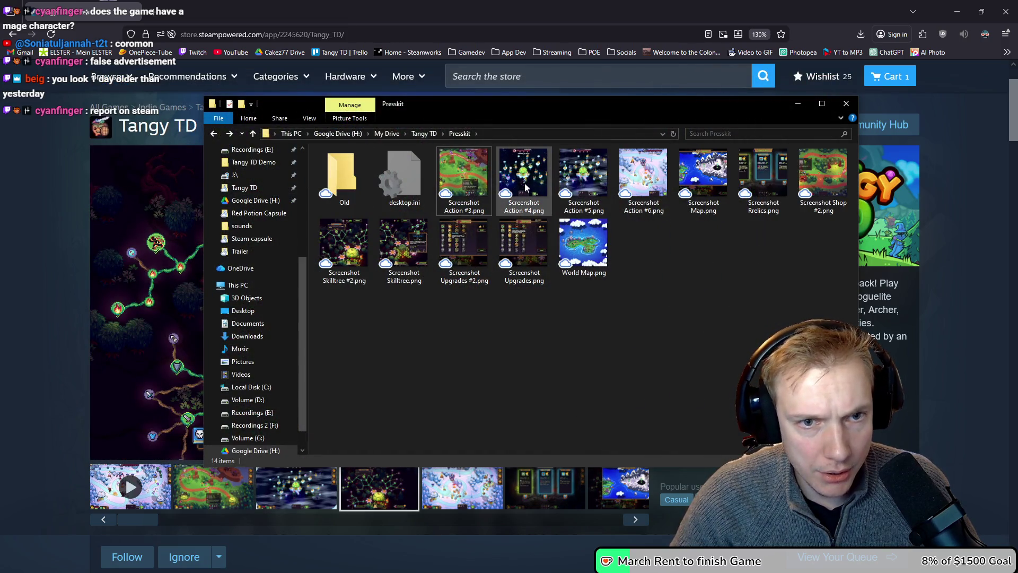
key("alt+Tab")
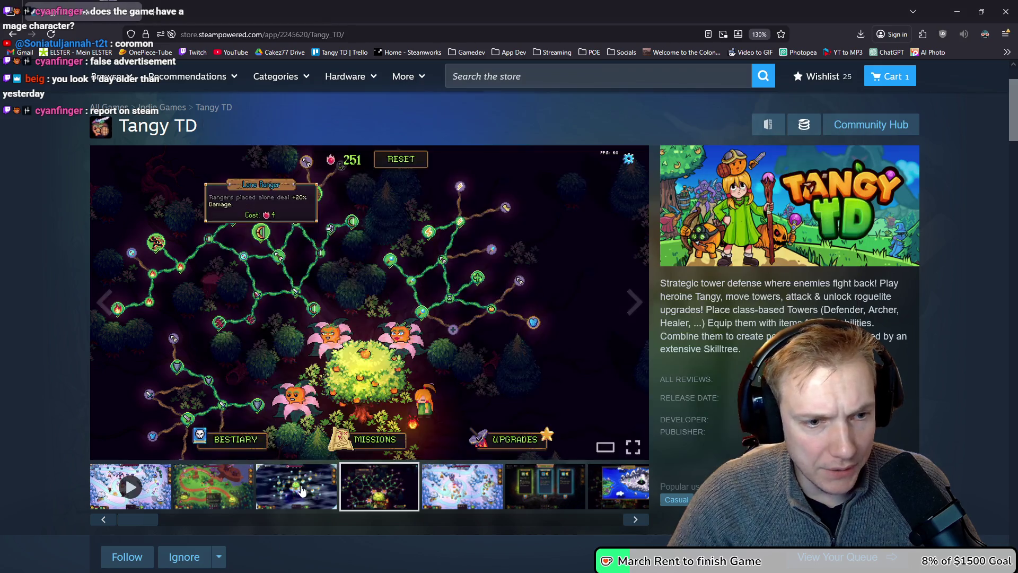
key("alt+Tab")
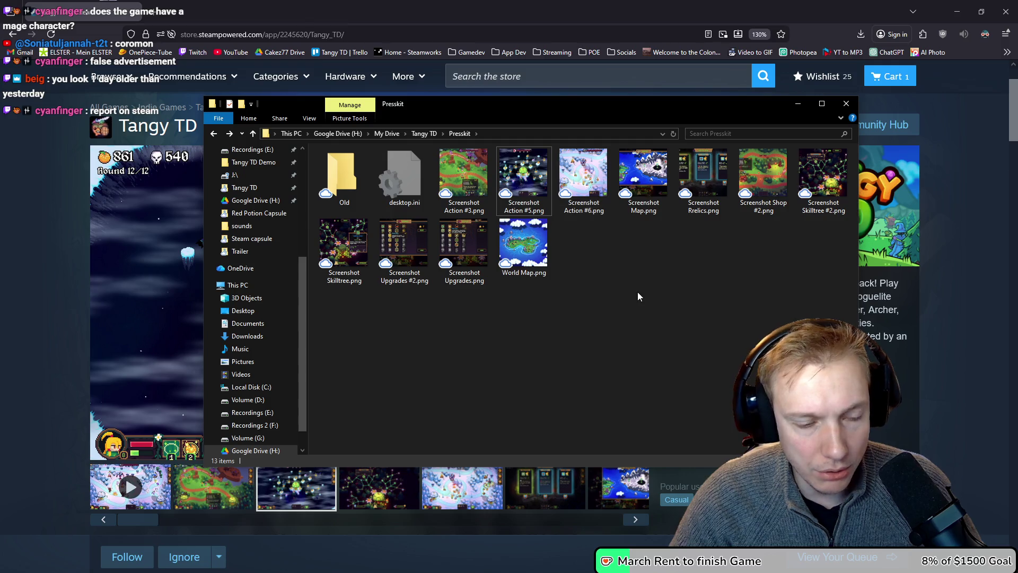
key("ctrl+v")
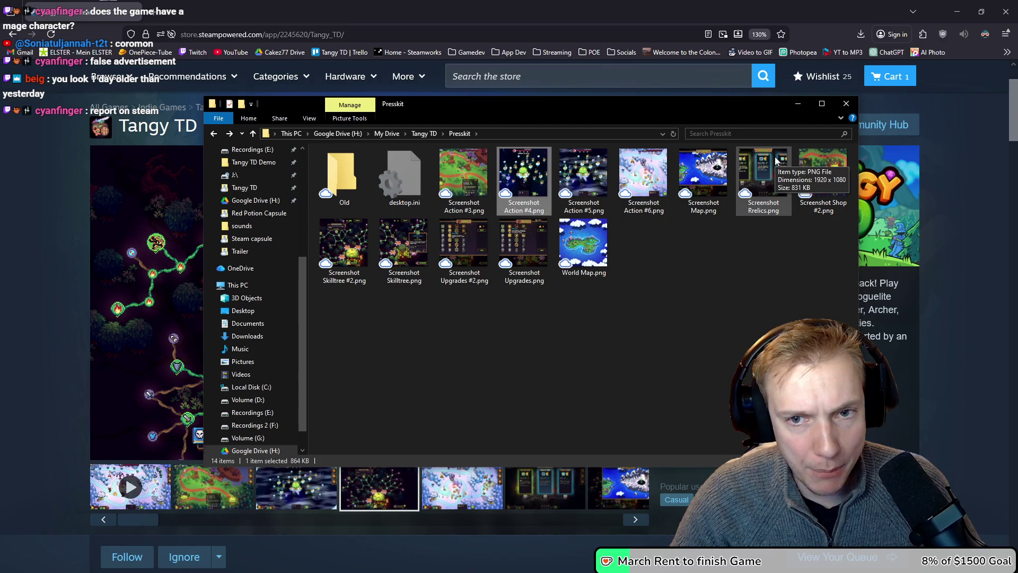
- Compare the Shop #2 and Skilltree screenshots, moving Shop #2 and Skilltree into Old
double_click(815, 168)
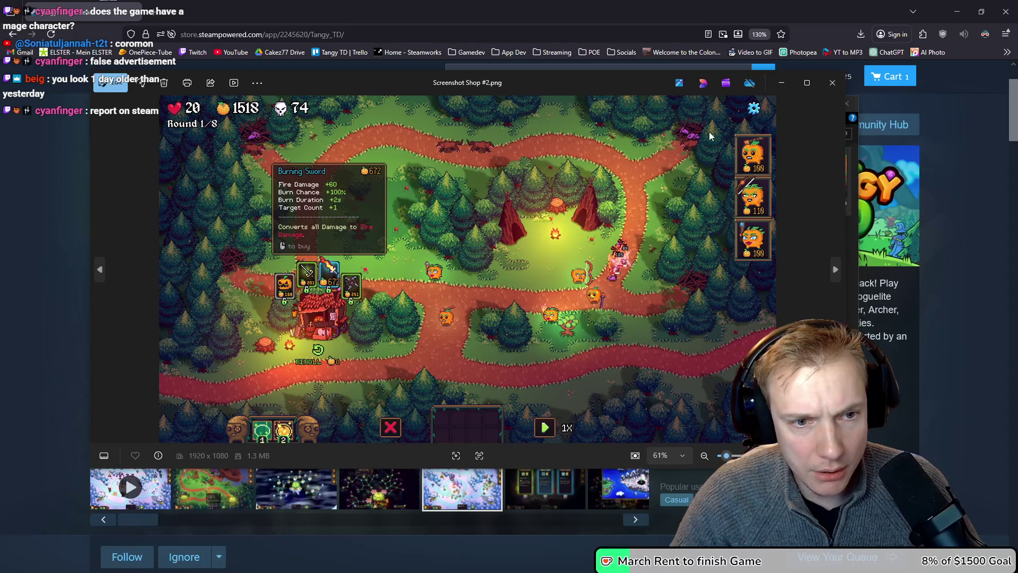
left_click(831, 84)
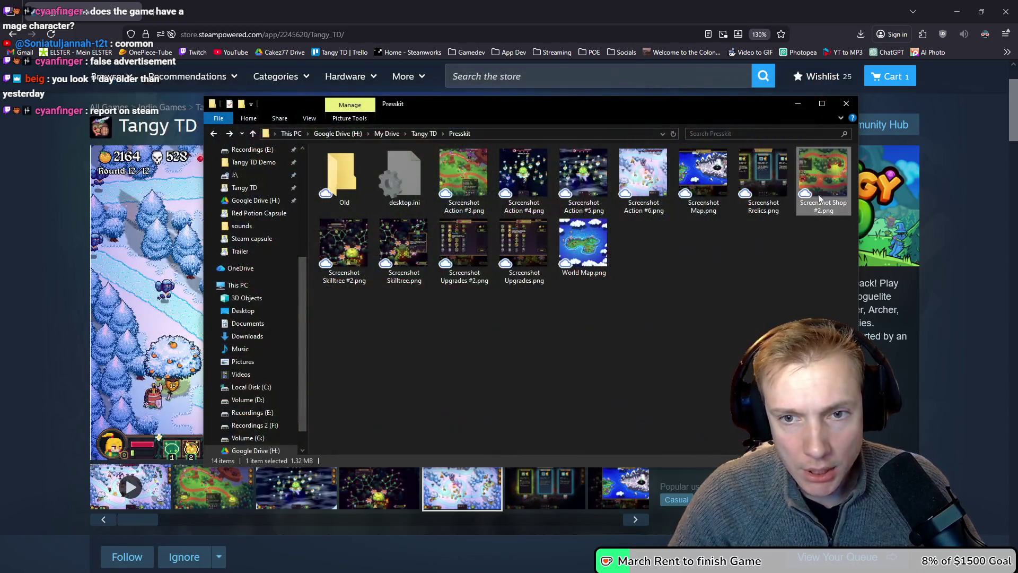
left_click_drag(345, 181, 345, 180)
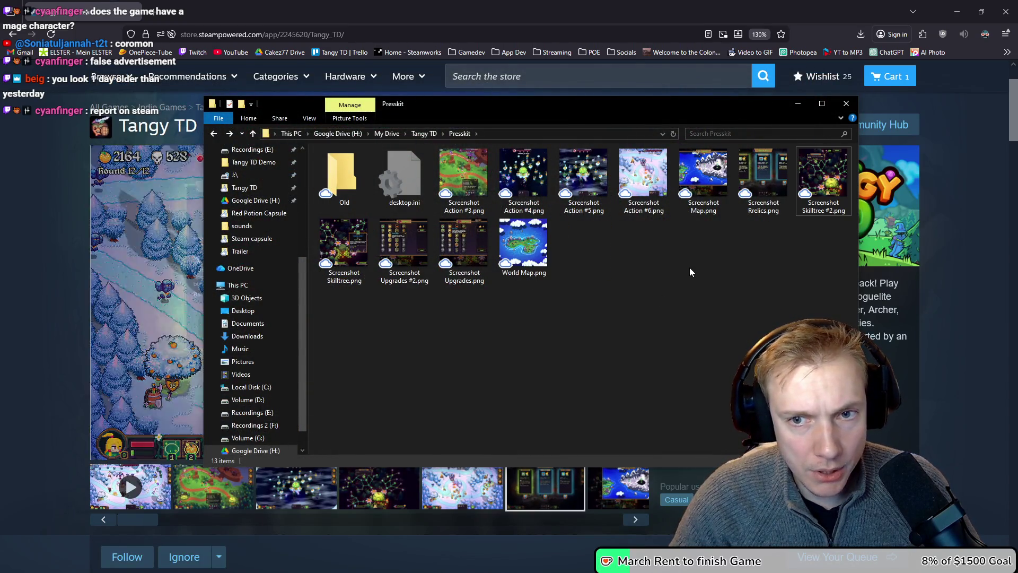
double_click(828, 177)
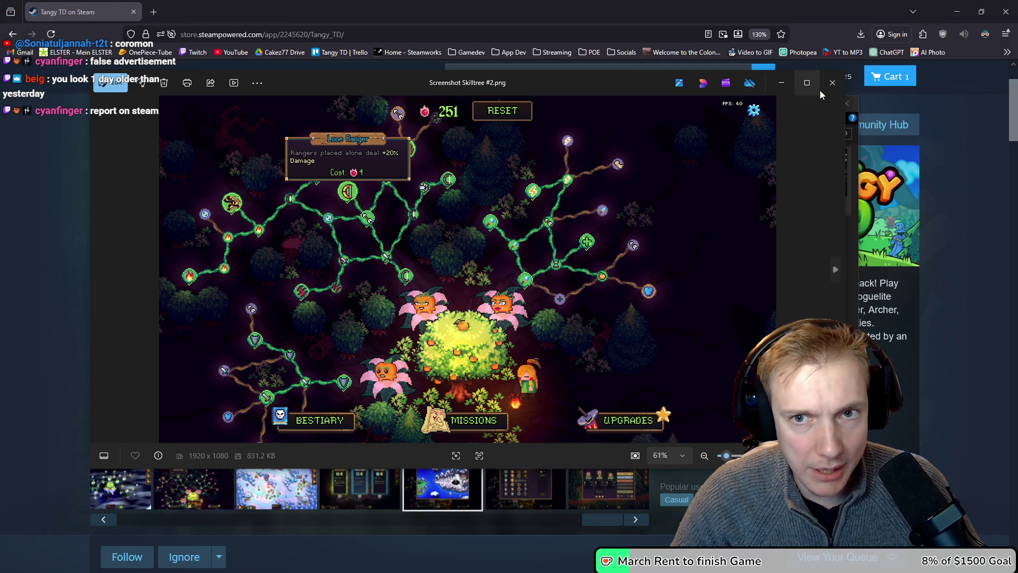
left_click(833, 83)
left_click(340, 237)
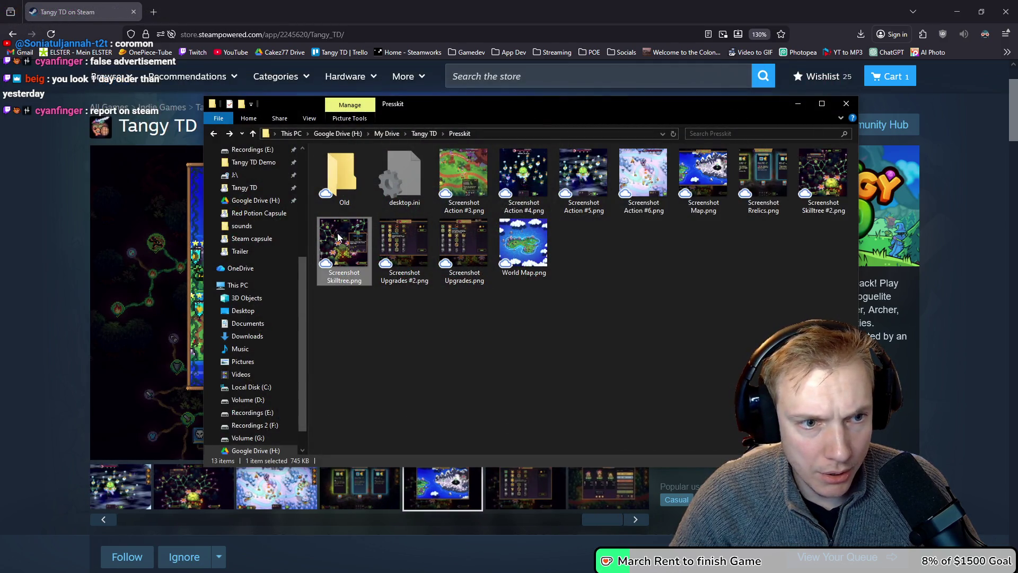
double_click(340, 237)
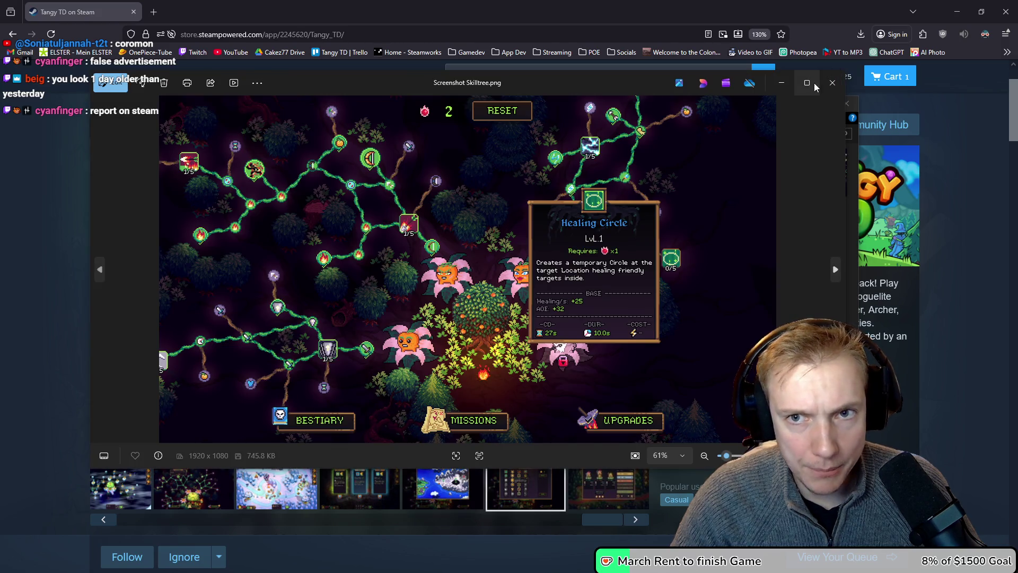
left_click(807, 82)
left_click(981, 14)
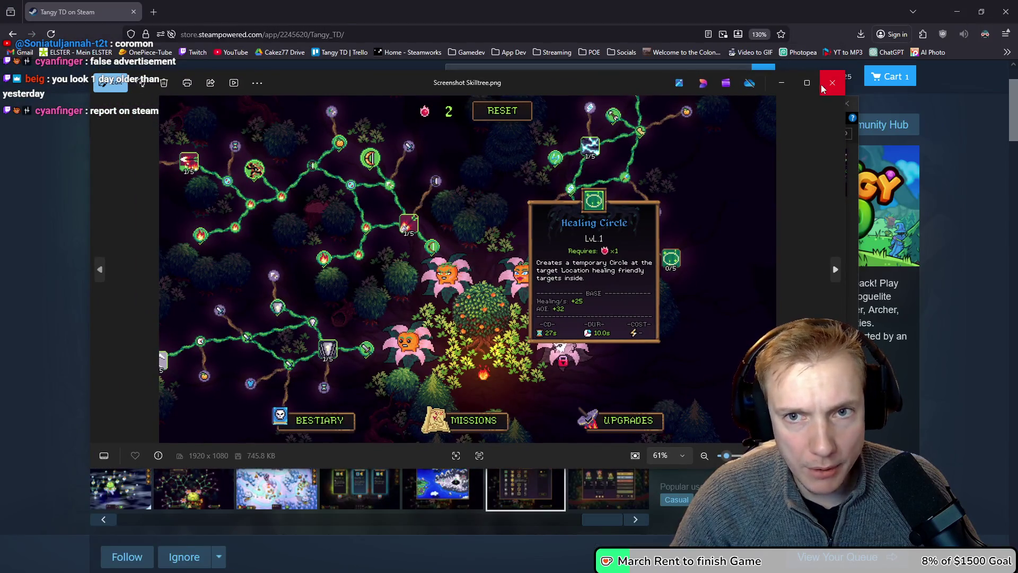
left_click(823, 87)
left_click_drag(340, 243, 342, 175)
- Compare both Upgrades screenshots and delete Screenshot Upgrades.png, keeping Upgrades #2
double_click(343, 243)
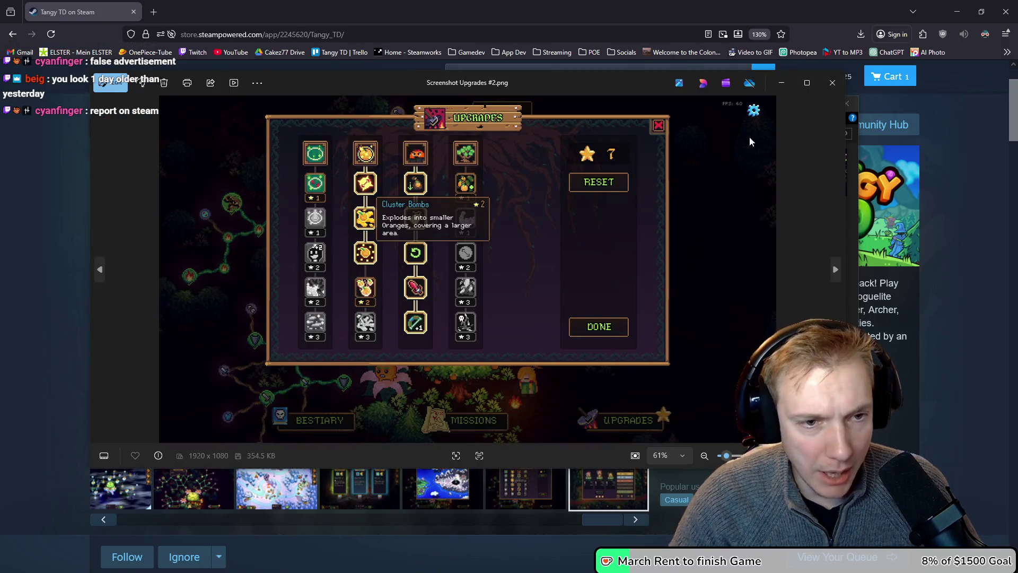
left_click(835, 90)
double_click(404, 246)
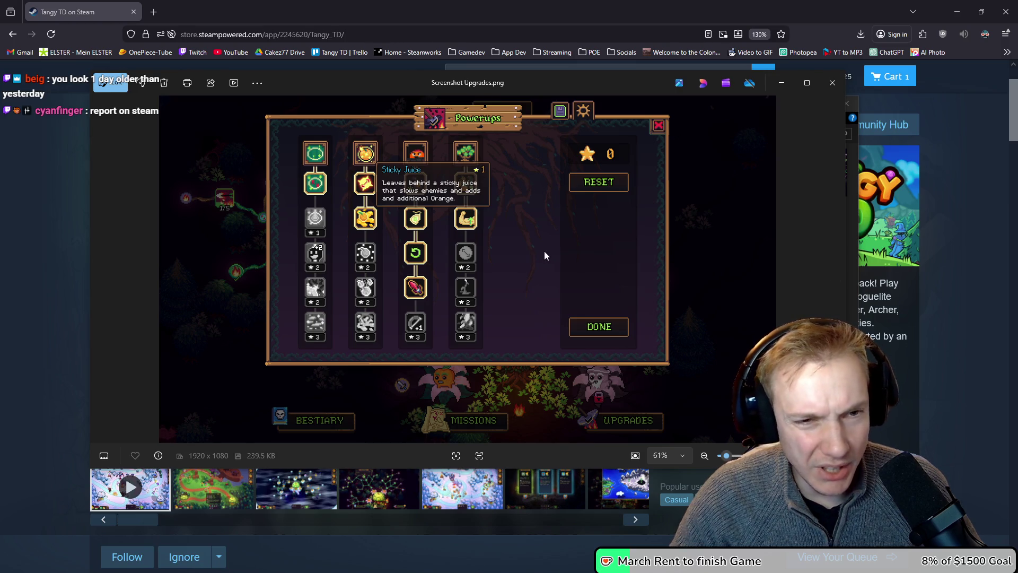
left_click(832, 83)
key("Delete")
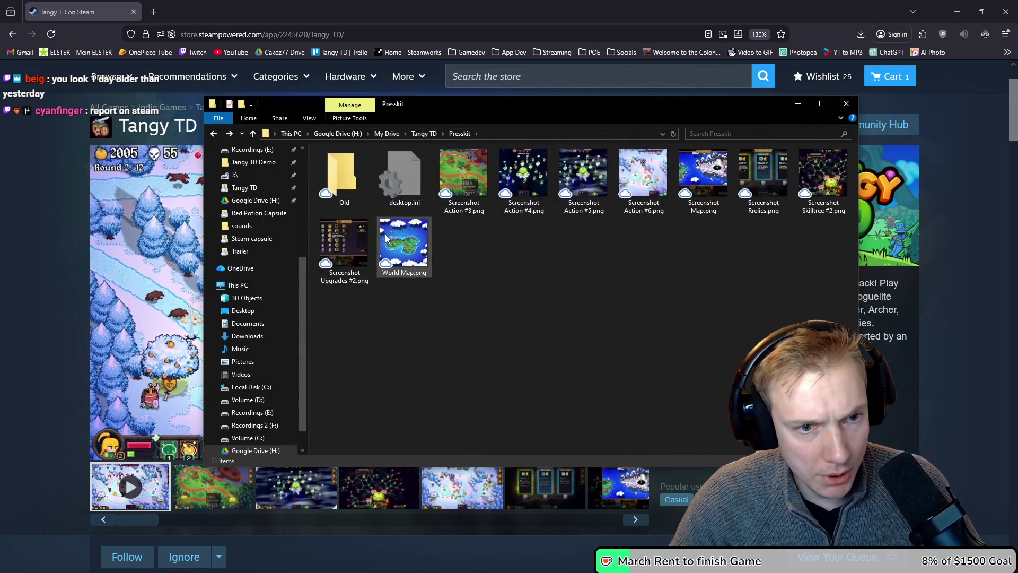
- Rename Screenshot Upgrades #2 to Upgrades.png and Screenshot Action #5 to Action #3
left_click(333, 285)
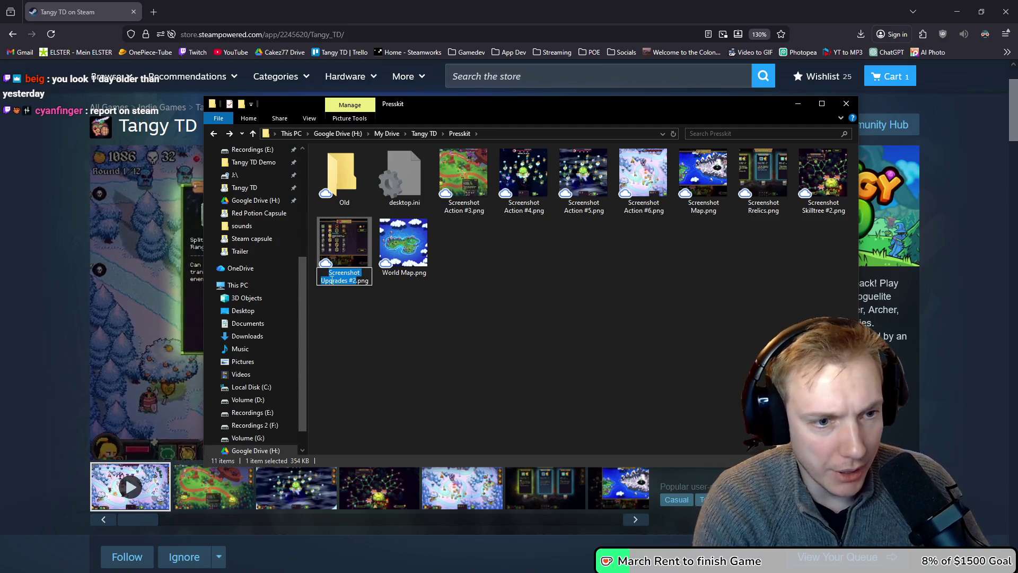
type("Upgrades")
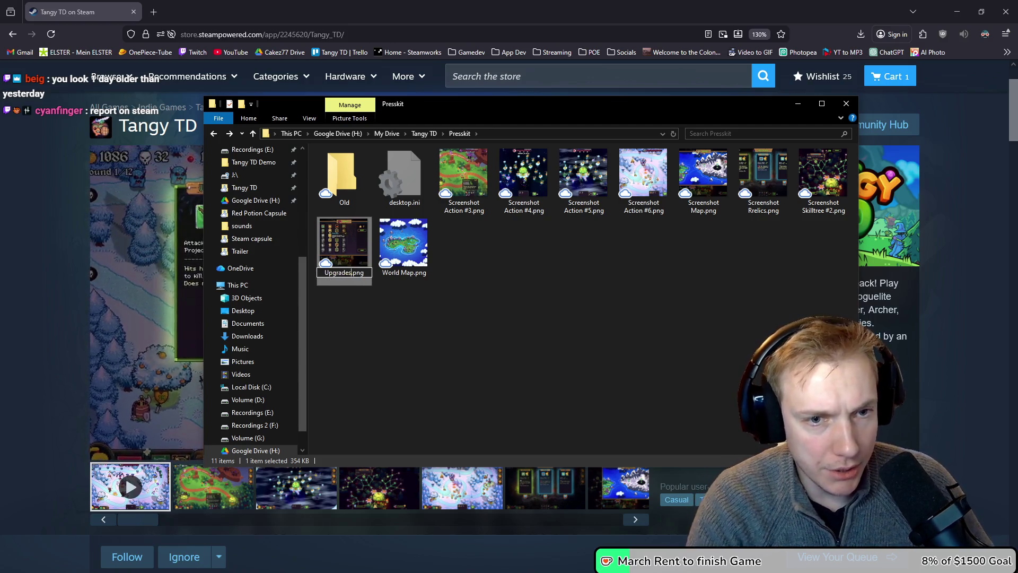
key("Return")
left_click(523, 206)
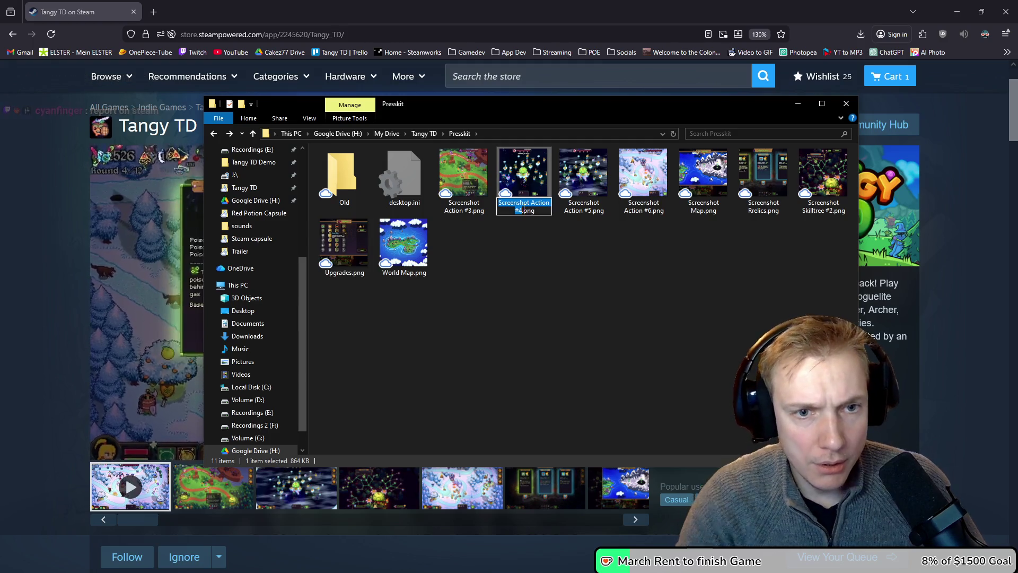
key("F2")
type("Action")
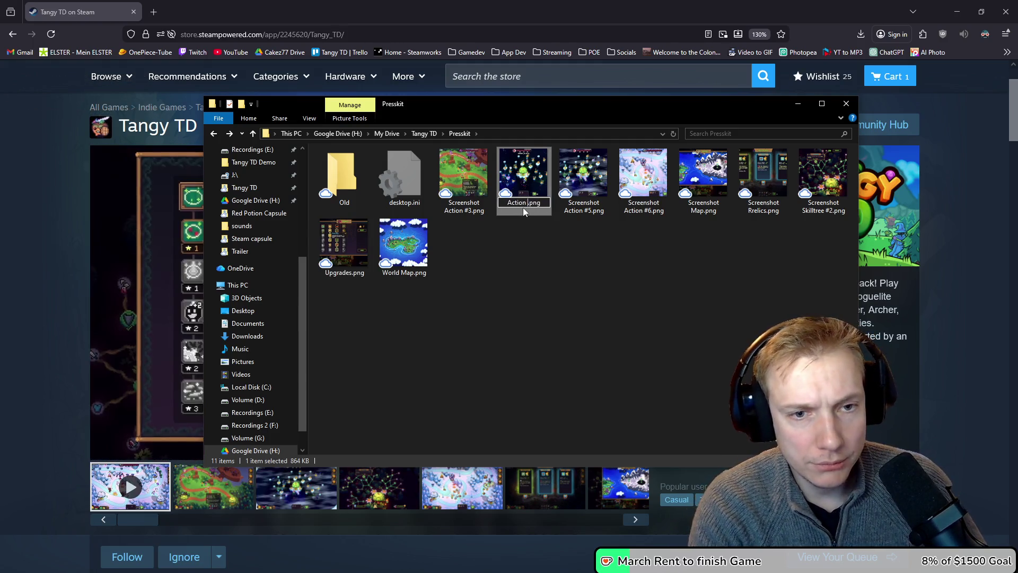
type("#2")
left_click(606, 205)
key("F2")
type("Actio")
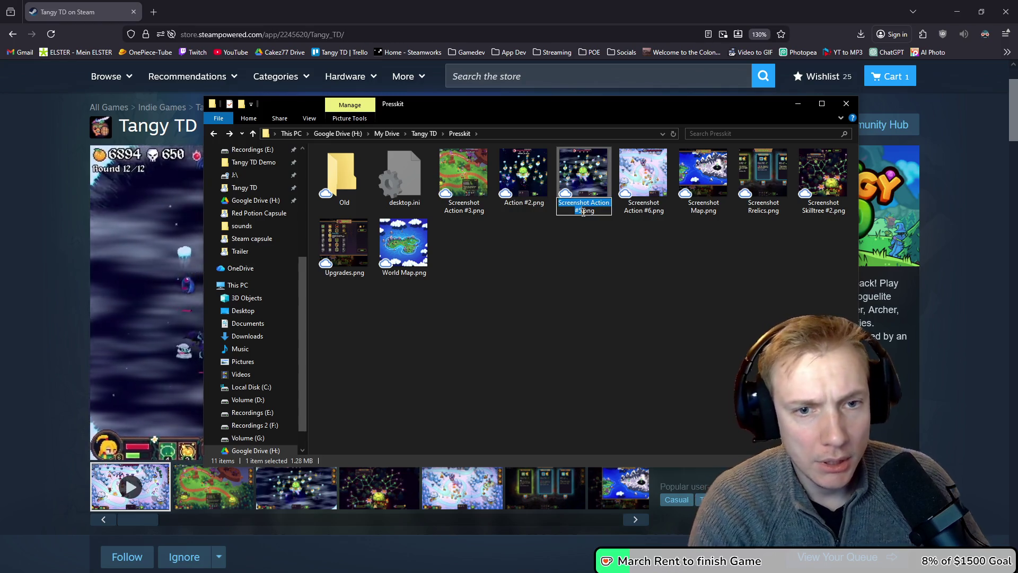
type("n #3")
key("Return")
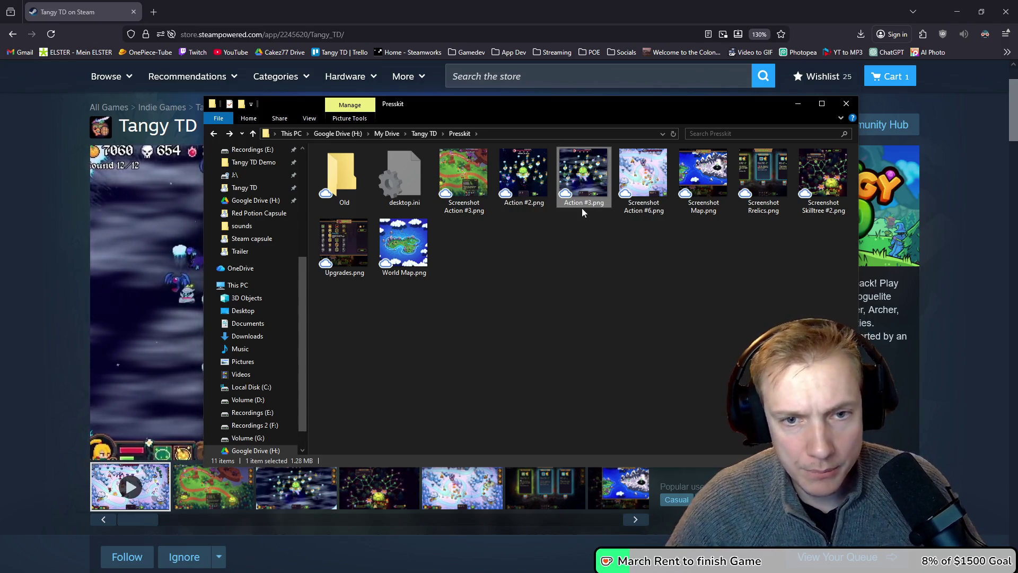
- Rename Screenshot Action #6 to Action #4 and Screenshot Action #3 to Action
left_click(639, 211)
key("F2")
type("Action #4")
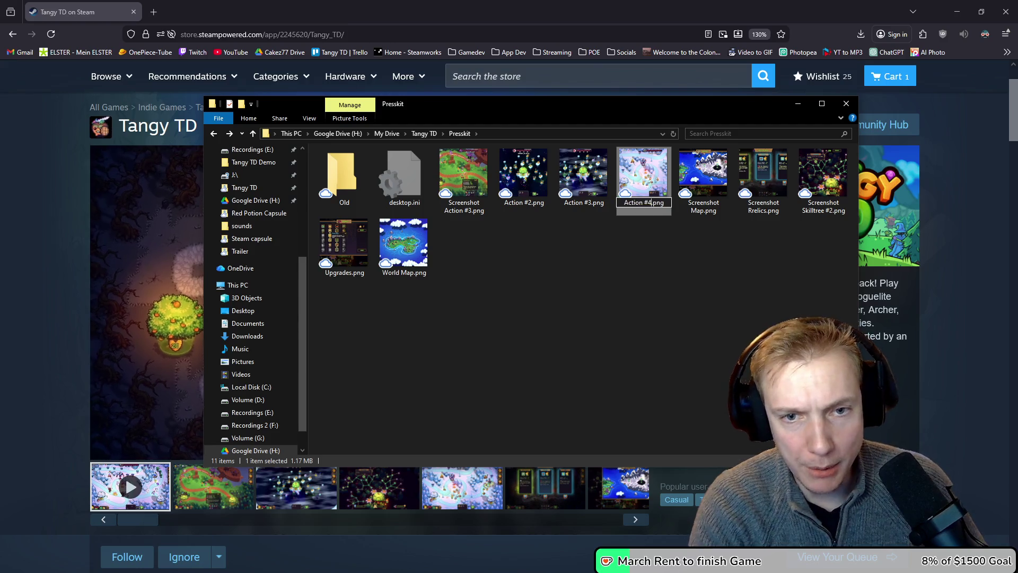
key("Return")
left_click(472, 196)
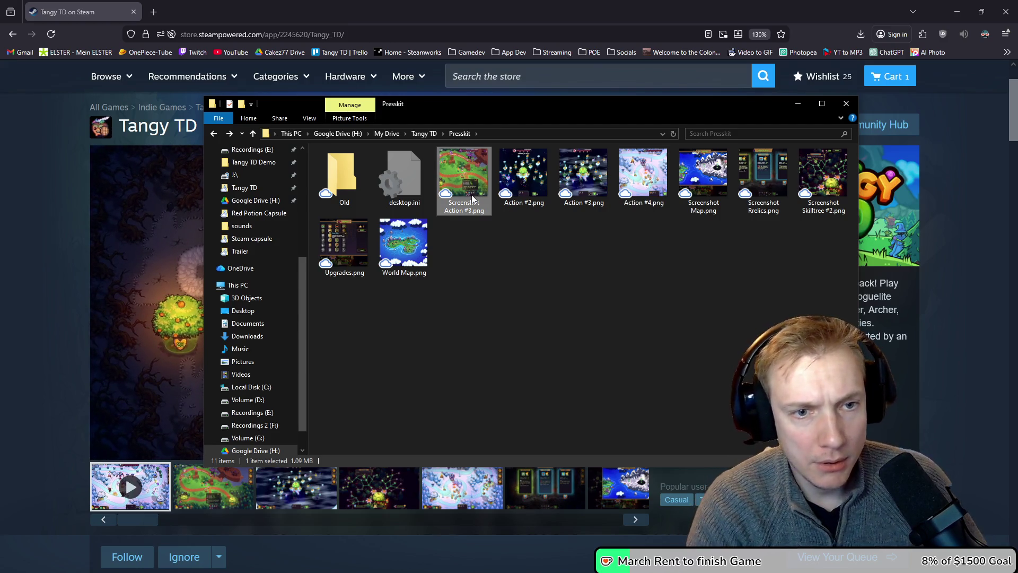
key("F2")
type("Action")
key("Return")
- Move the old World Map.png into Old and rename Screenshot Map to World Map.png
left_click(701, 180)
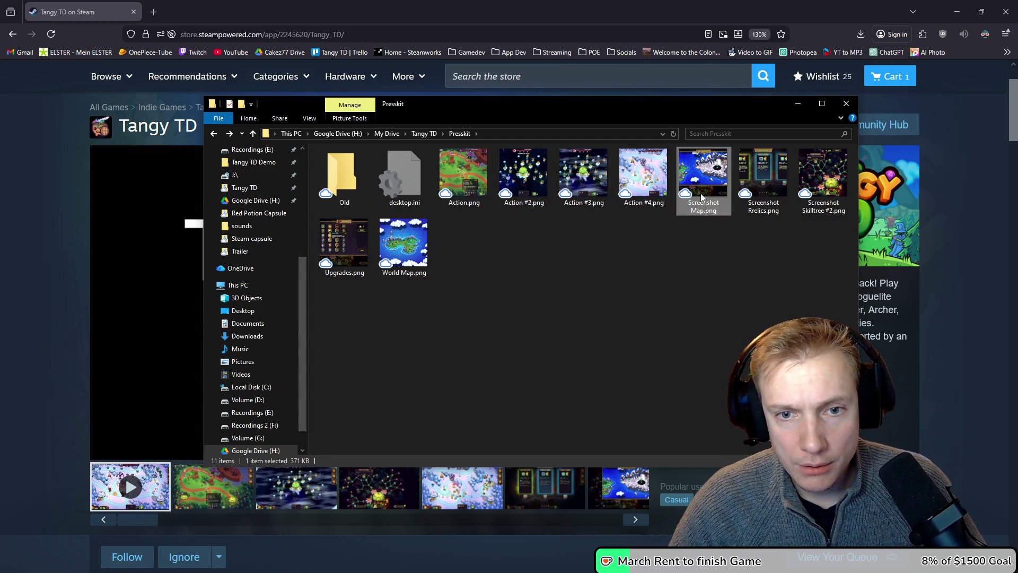
key("F2")
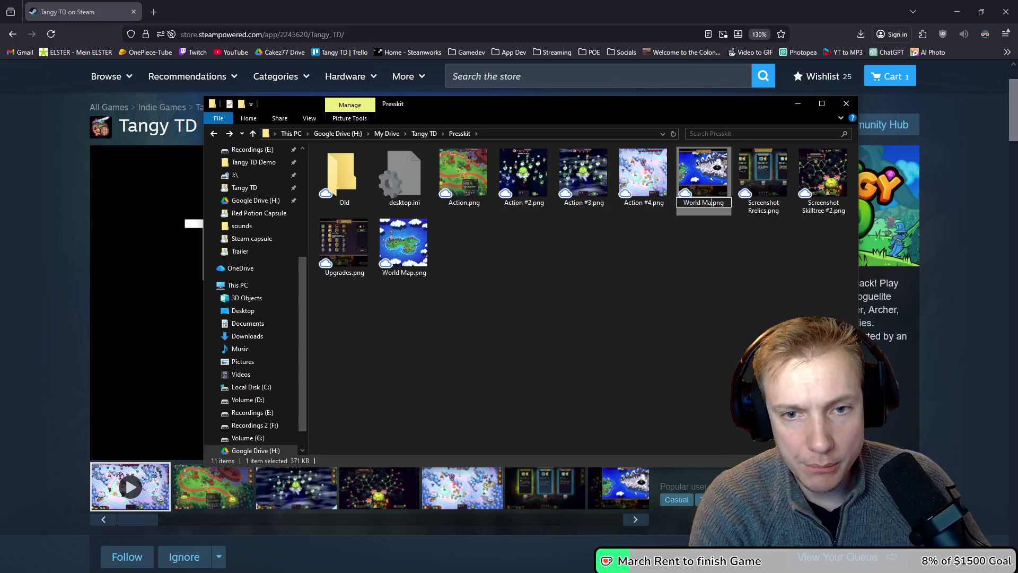
type("p")
key("Return")
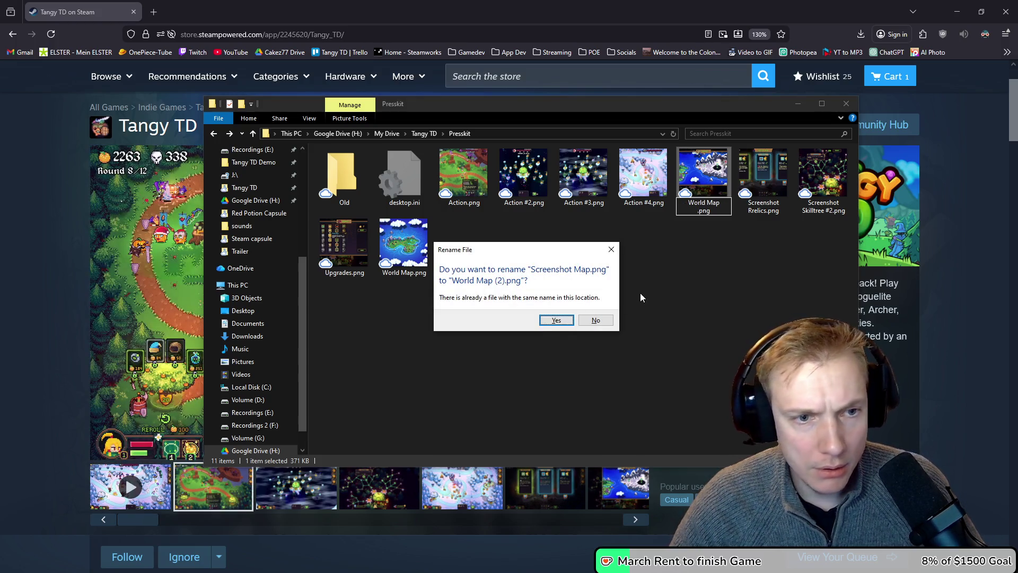
key("Escape")
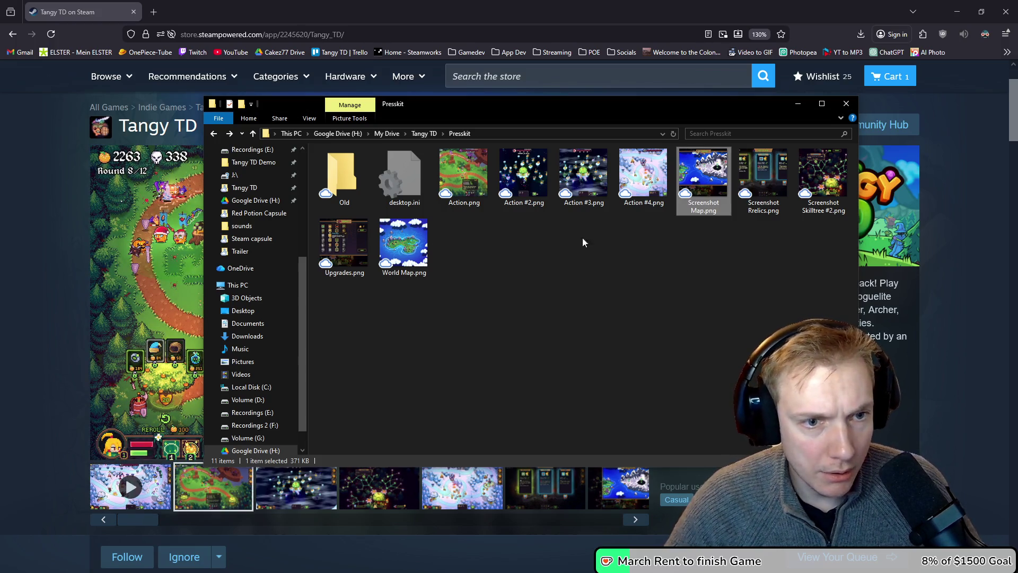
left_click_drag(404, 242, 344, 176)
left_click(686, 194)
key("F2")
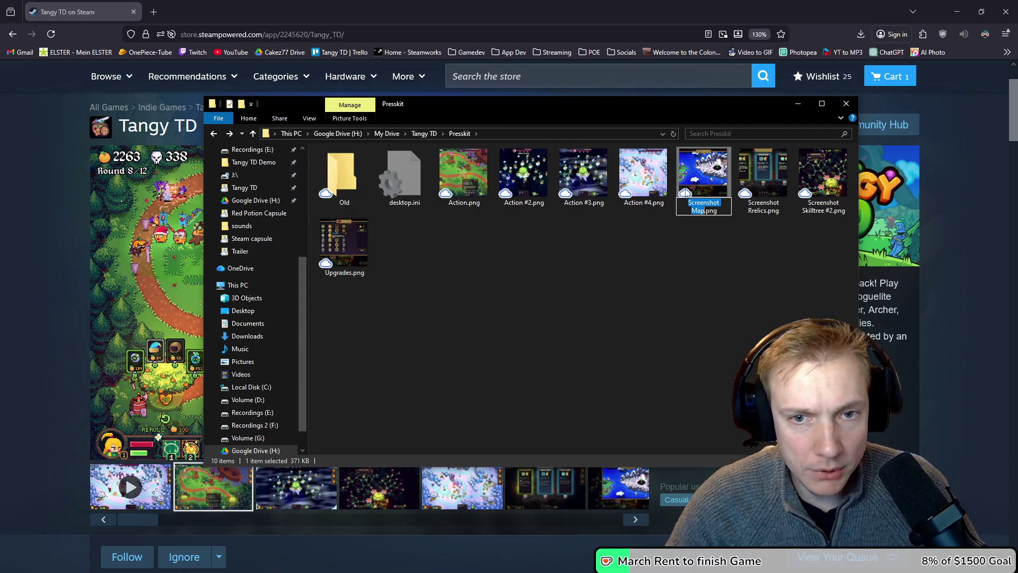
type("World")
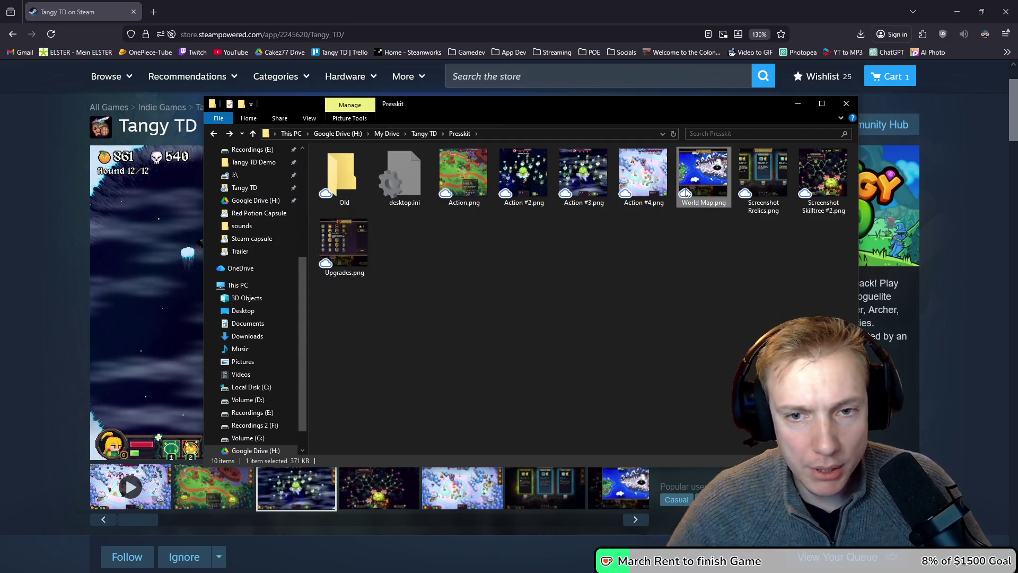
key("Tab")
- Rename the remaining shots to Relics.png and Skilltree.png, then go up to Tangy TD
type("Re")
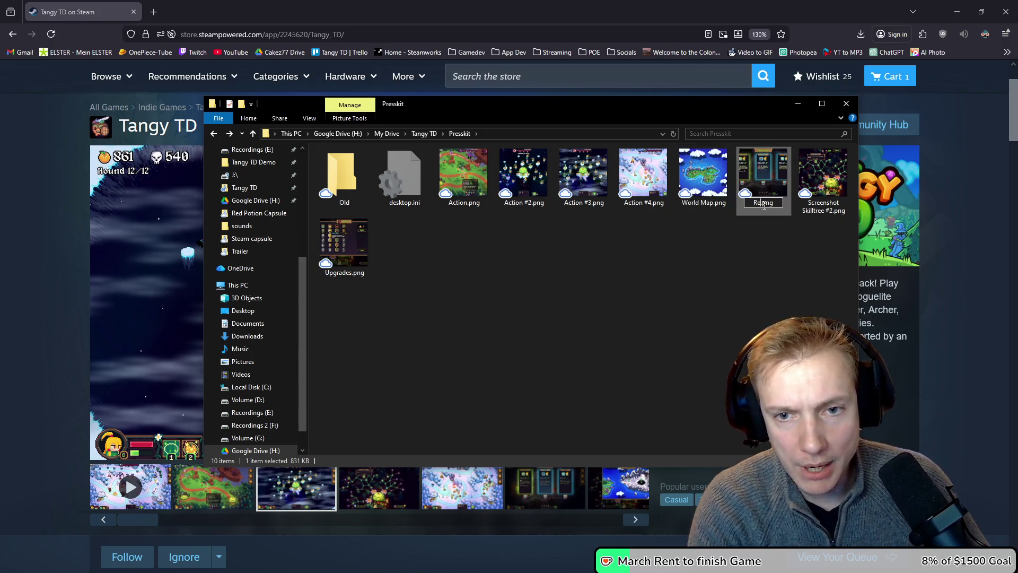
key("Tab")
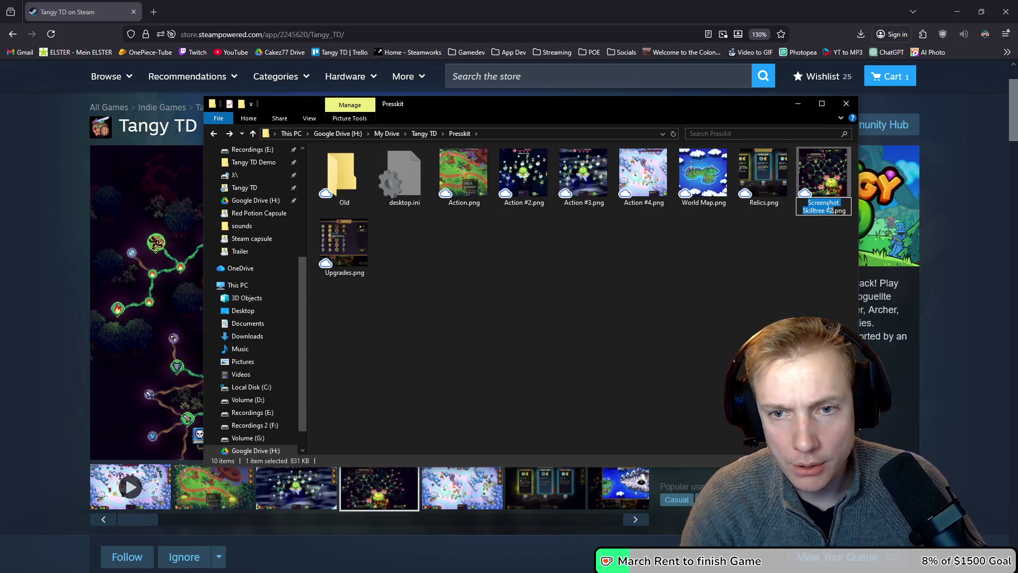
type("Skilltr")
type("ee")
key("Return")
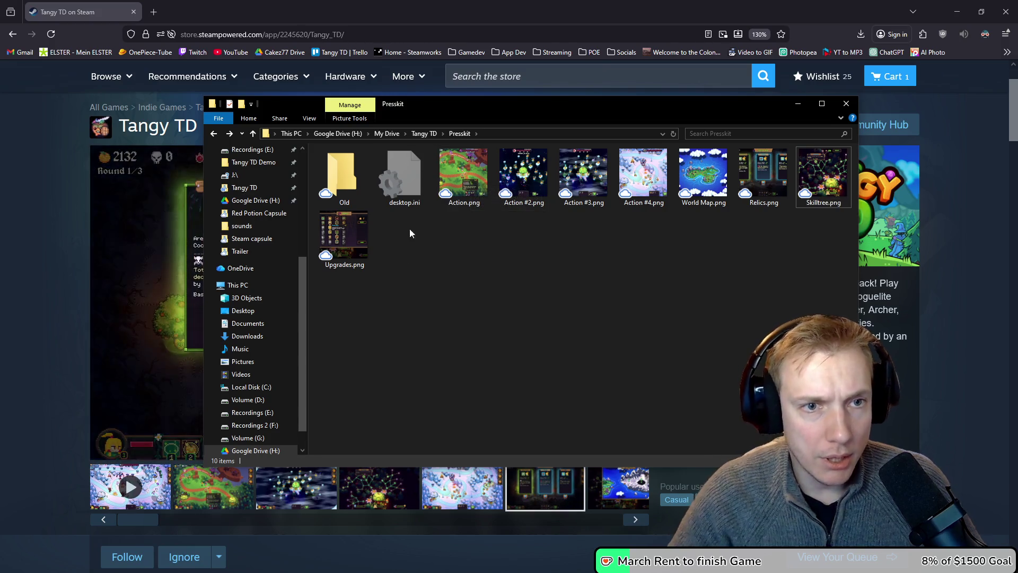
left_click(417, 134)
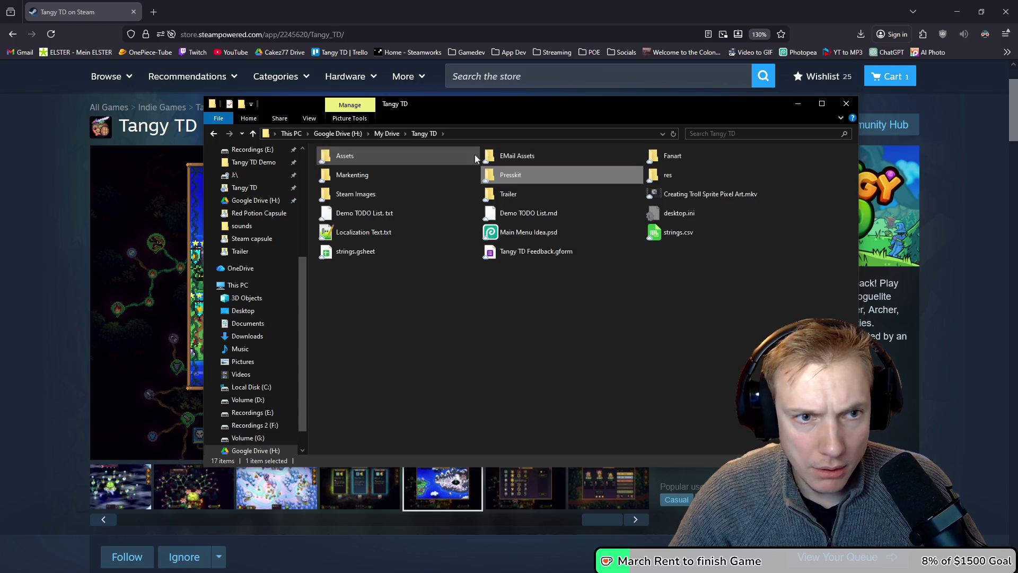
- Peek into the EMail Assets and Markenting folders, then open Steam Images and Red Potion Capsule
double_click(498, 157)
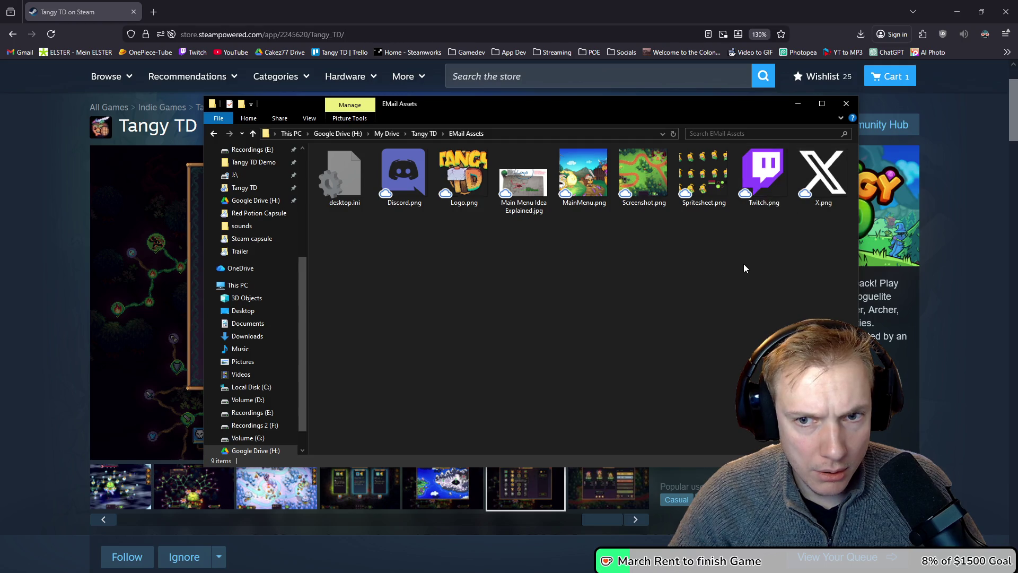
key("alt+Left")
double_click(419, 175)
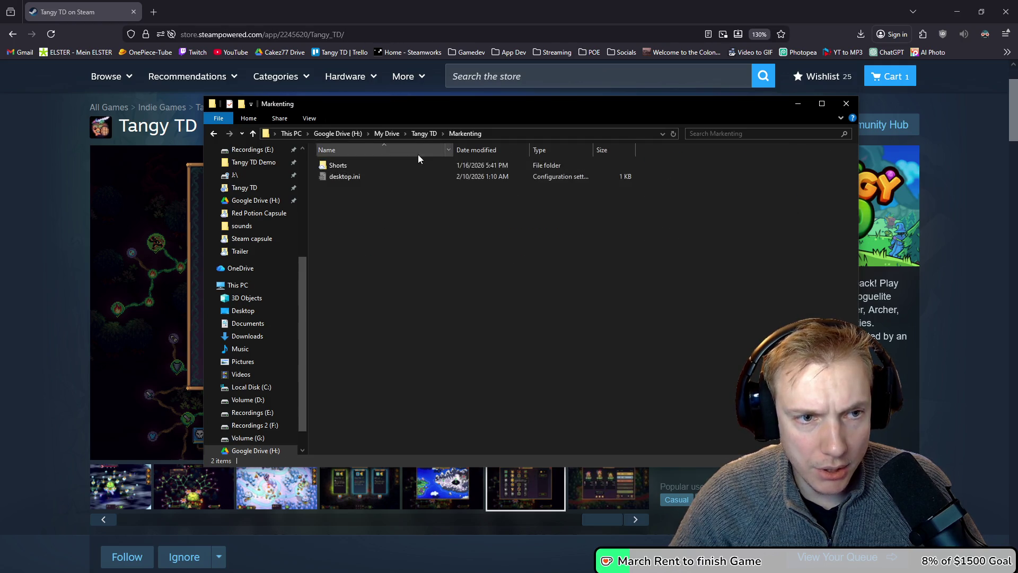
key("alt+Left")
double_click(339, 195)
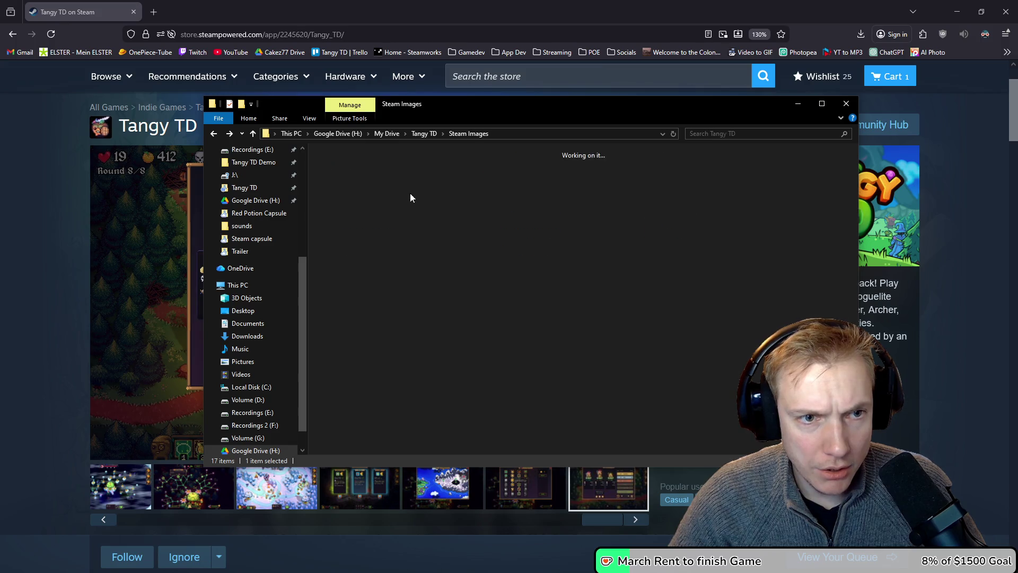
double_click(459, 181)
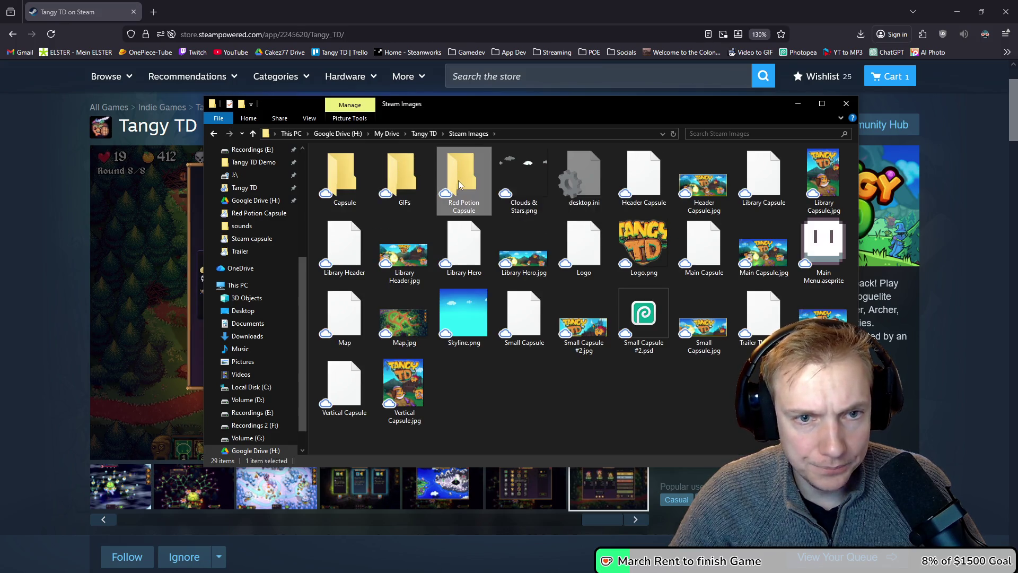
- Select the sixteen Red Potion Capsule images, from Archer, Background and Goblin to Skyline, Tangy and Tree
left_click(584, 183)
left_click(643, 177, "ctrl")
left_click(746, 176, "ctrl")
left_click(816, 179, "ctrl")
left_click(343, 244, "ctrl")
left_click(403, 244, "ctrl")
left_click(455, 252, "ctrl")
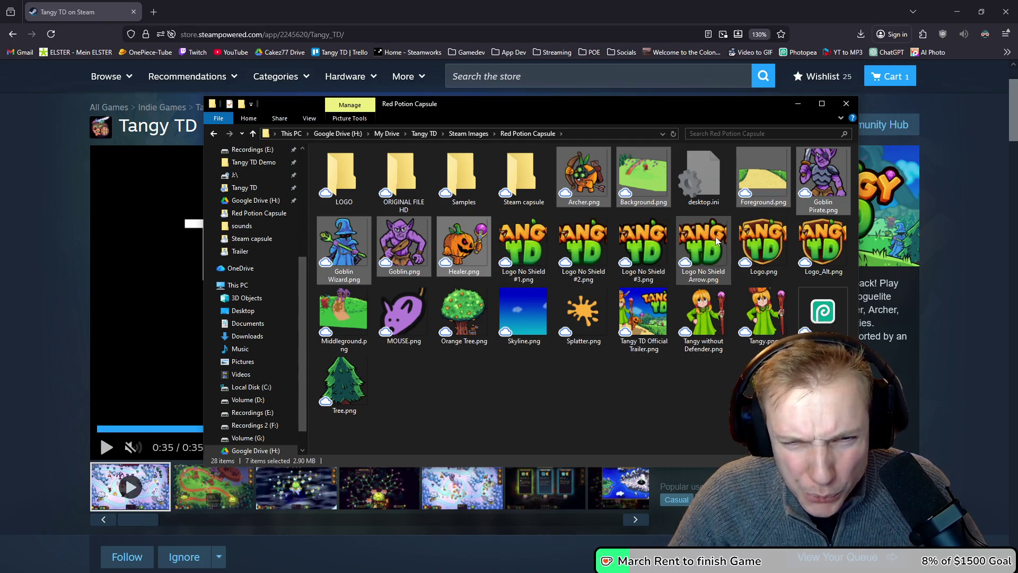
left_click(658, 248, "ctrl")
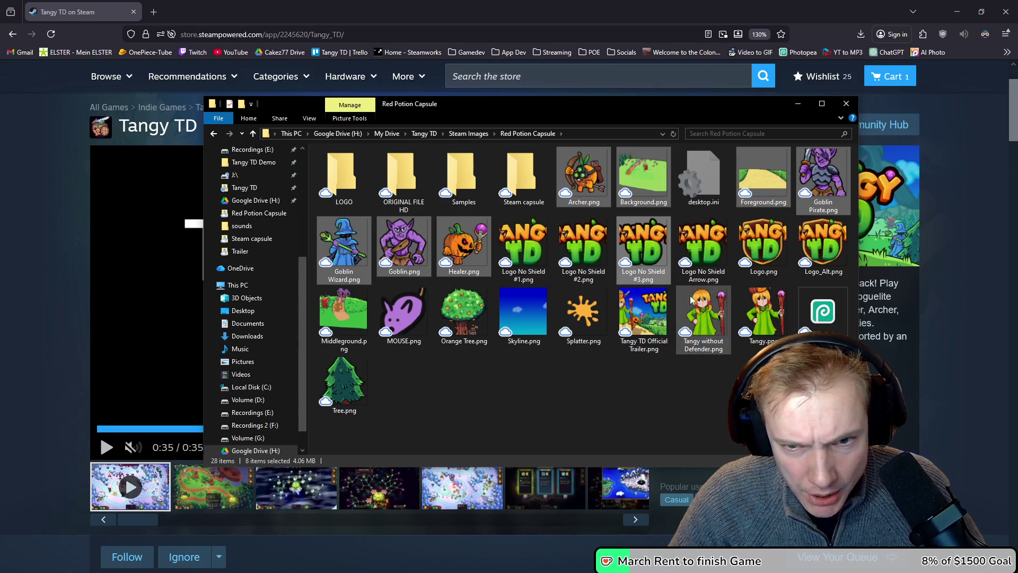
left_click(341, 310, "ctrl")
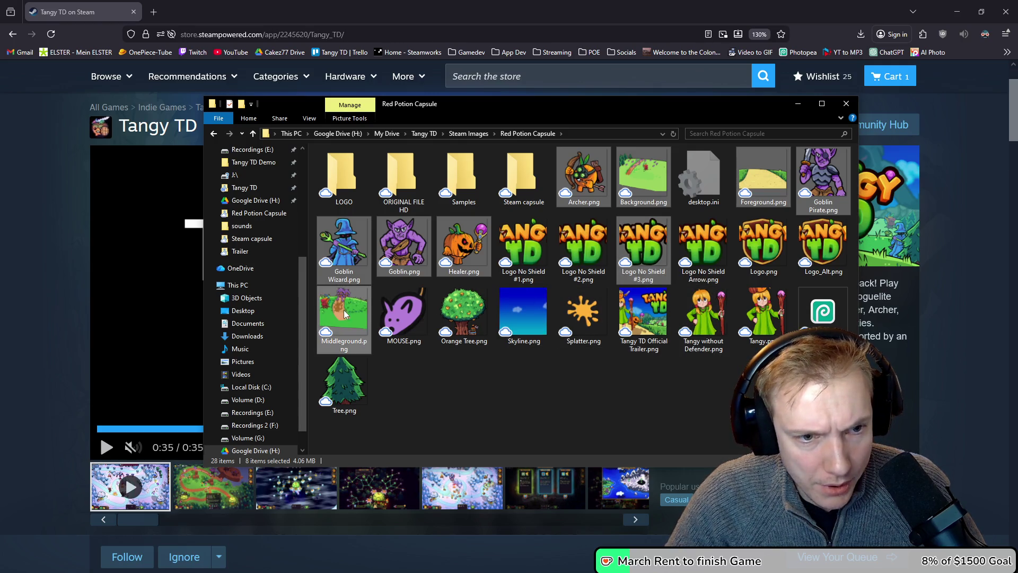
left_click(400, 311, "ctrl")
left_click(461, 310, "ctrl")
left_click(521, 307, "ctrl")
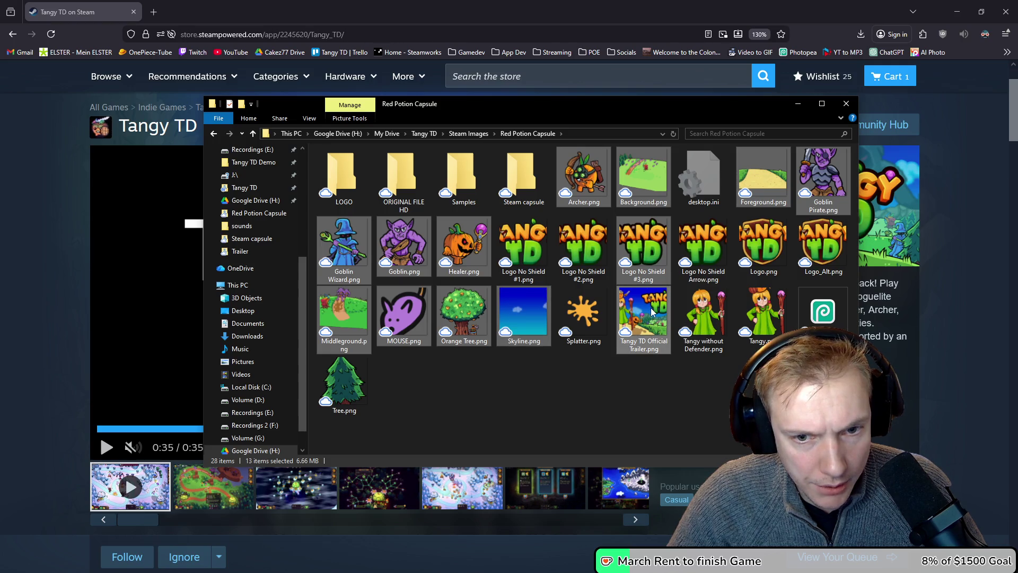
left_click(705, 317, "ctrl")
left_click(764, 313, "ctrl")
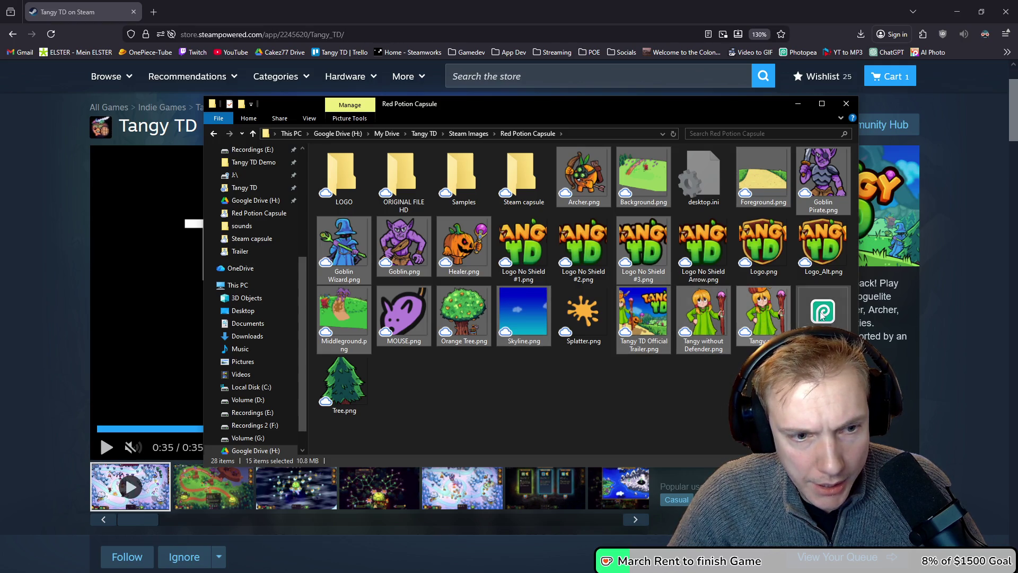
left_click(347, 385, "ctrl")
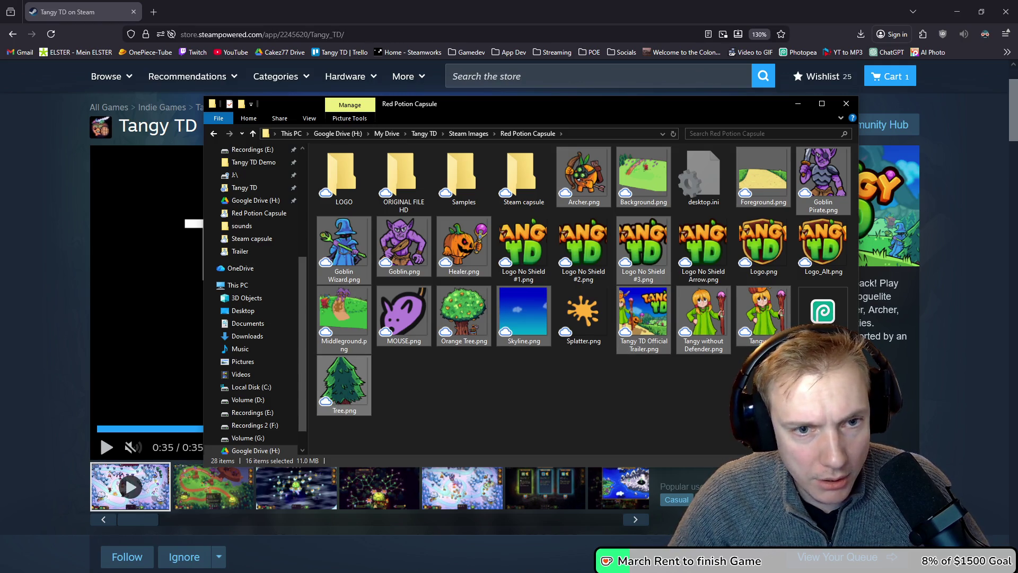
- Cut the selected images and paste them into the Presskit folder
key("ctrl+x")
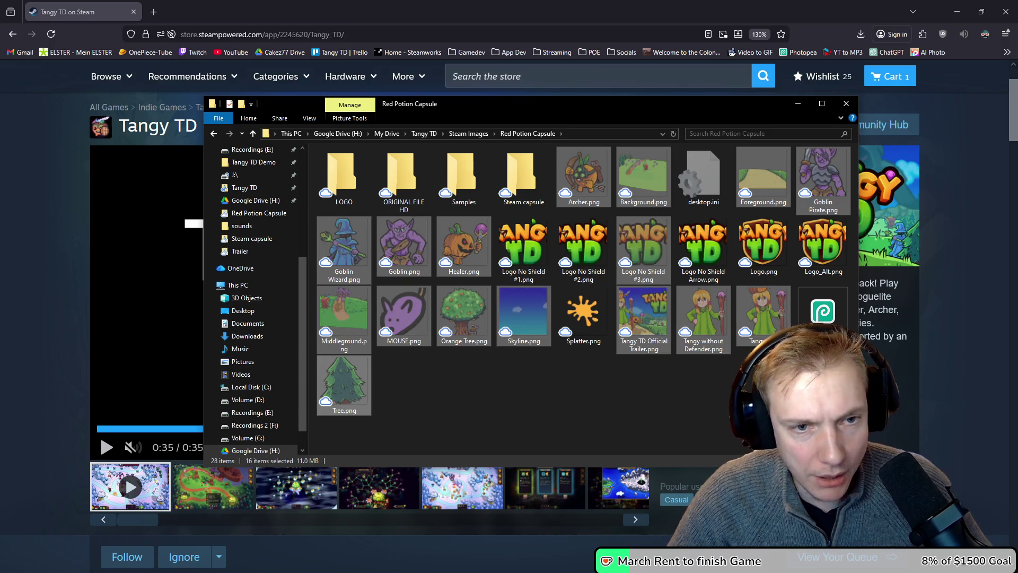
key("alt+Up")
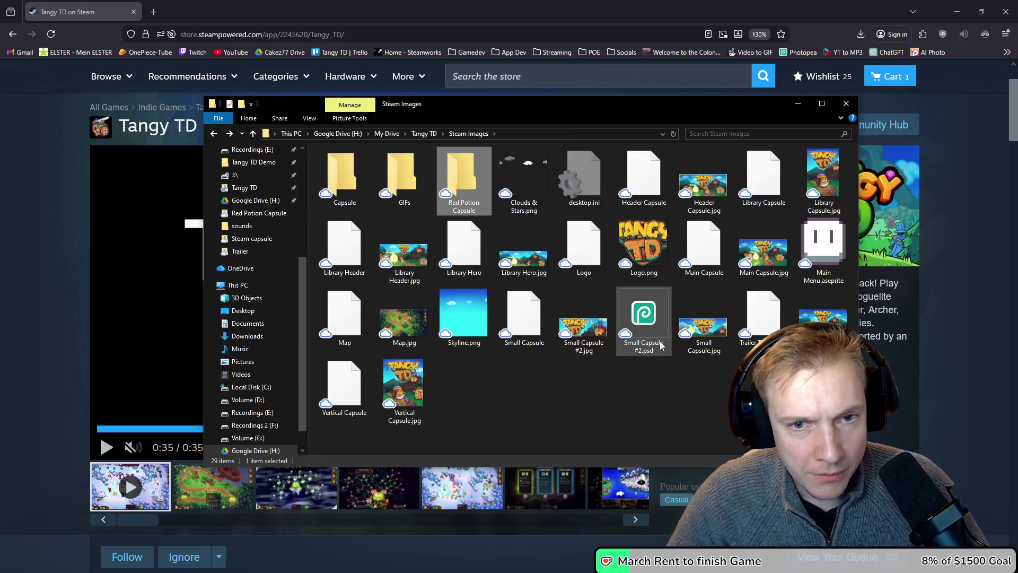
key("alt+Up")
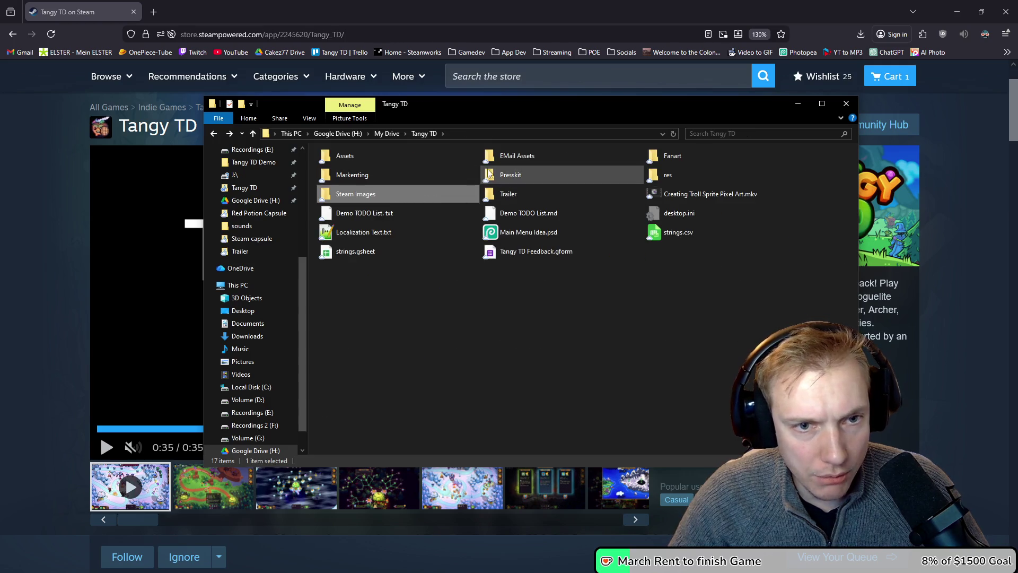
double_click(509, 175)
key("ctrl+v")
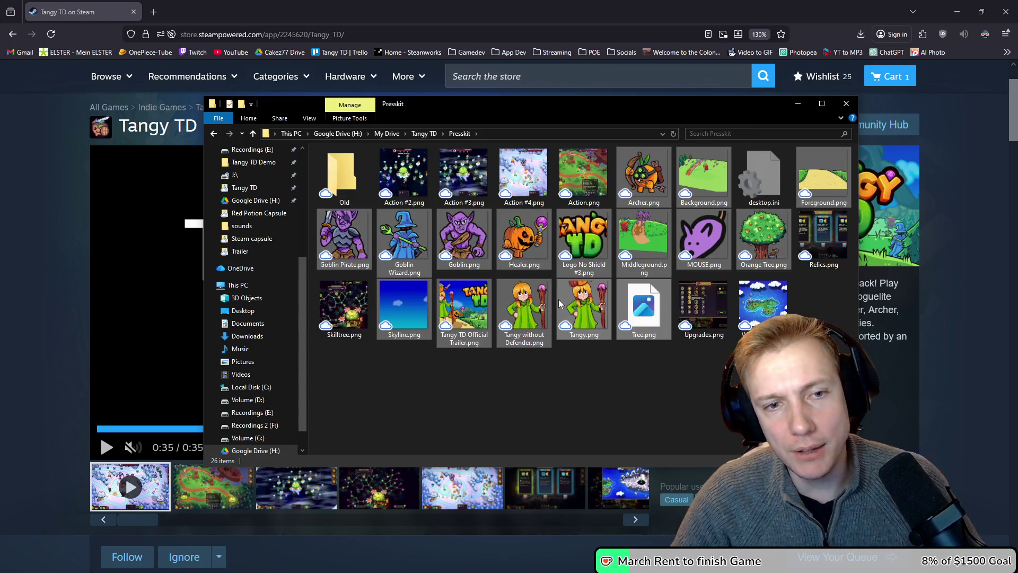
key("alt+Up")
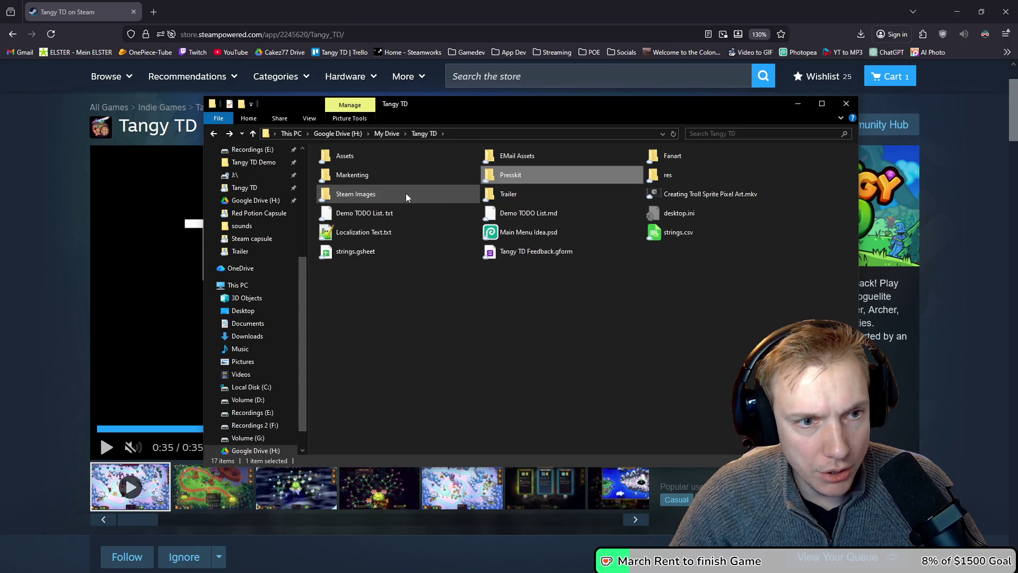
- Select Combine Items, Move Tangies and Roguelite Progression GIFs in Steam Images > GIFs and paste them into Presskit
double_click(355, 194)
double_click(400, 178)
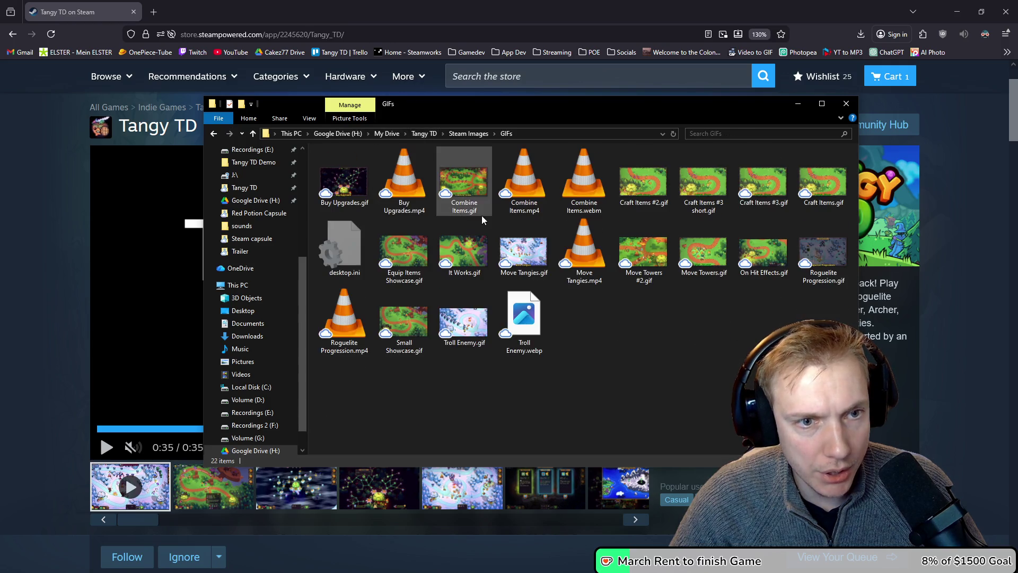
left_click(457, 187)
left_click(518, 256, "ctrl")
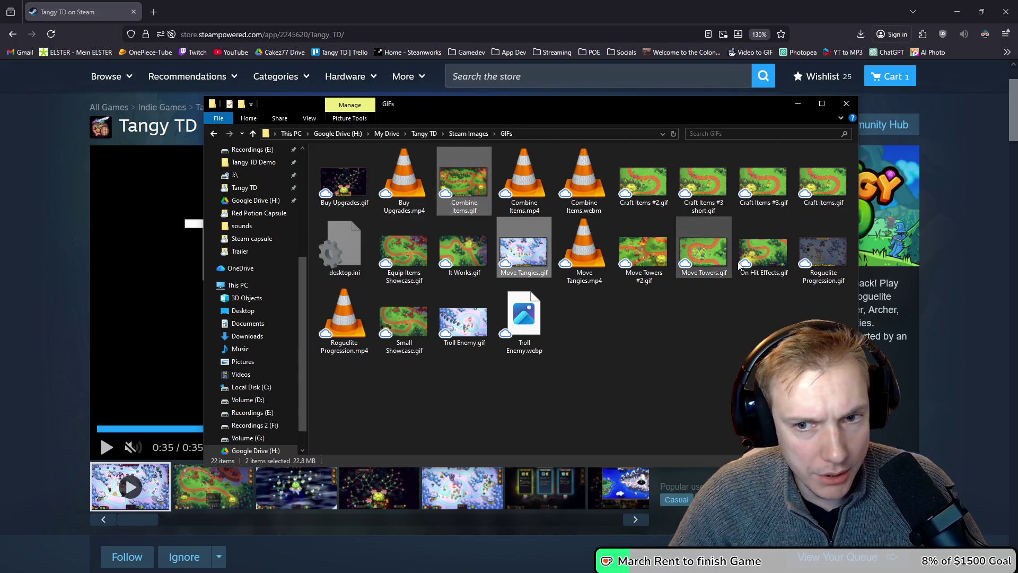
left_click(823, 252, "ctrl")
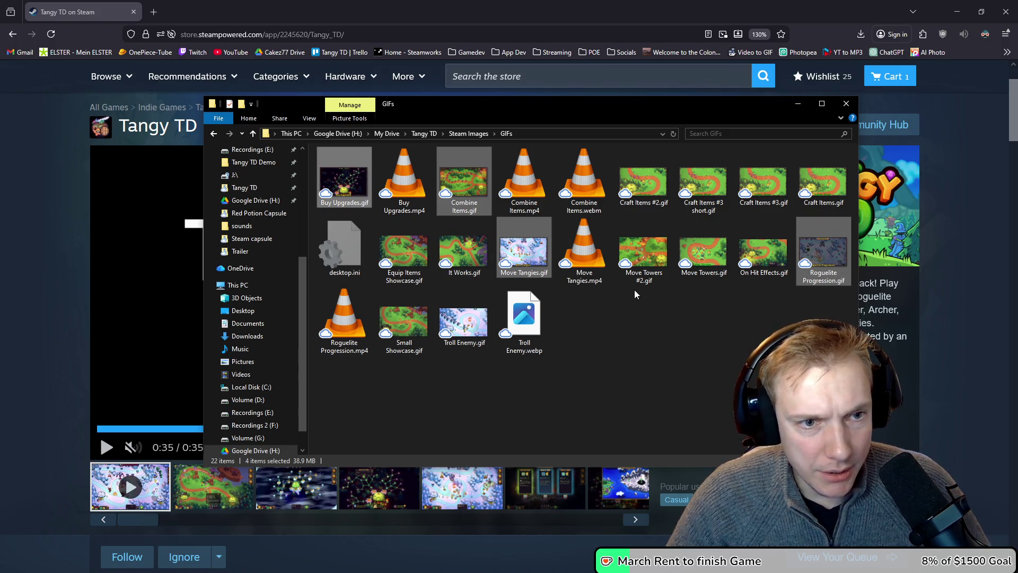
key("alt+Up")
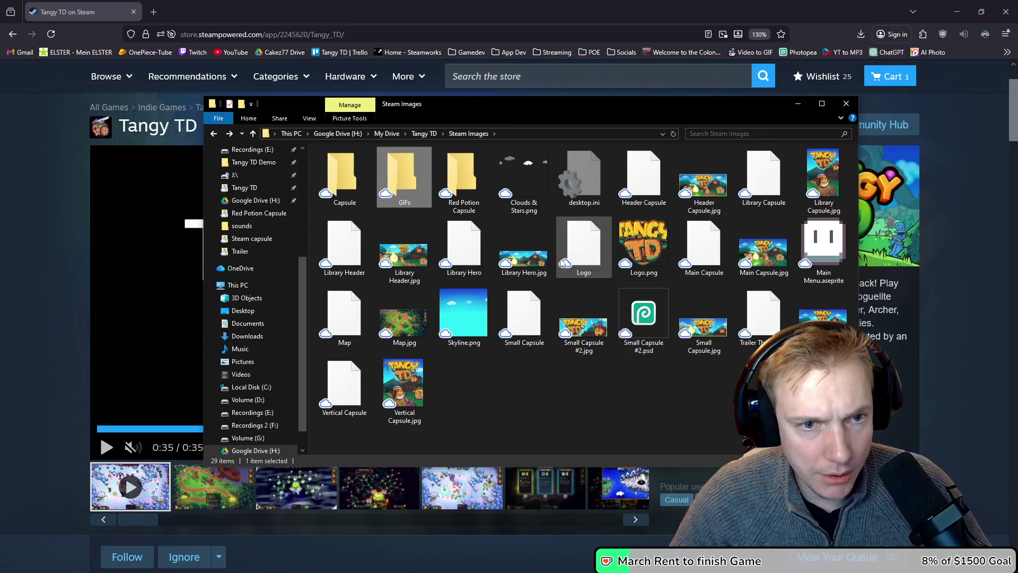
key("alt+Up")
double_click(504, 175)
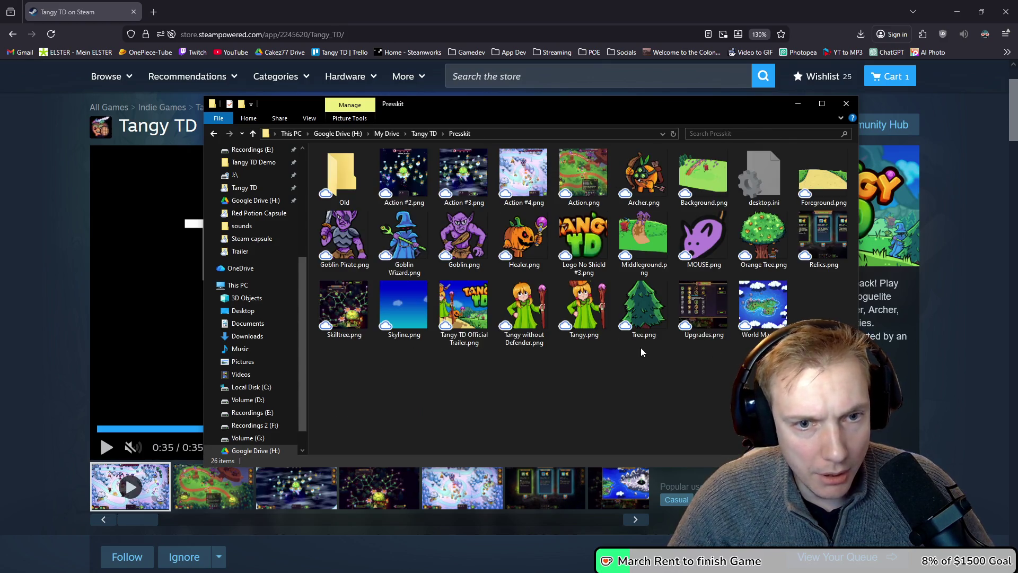
key("ctrl+v")
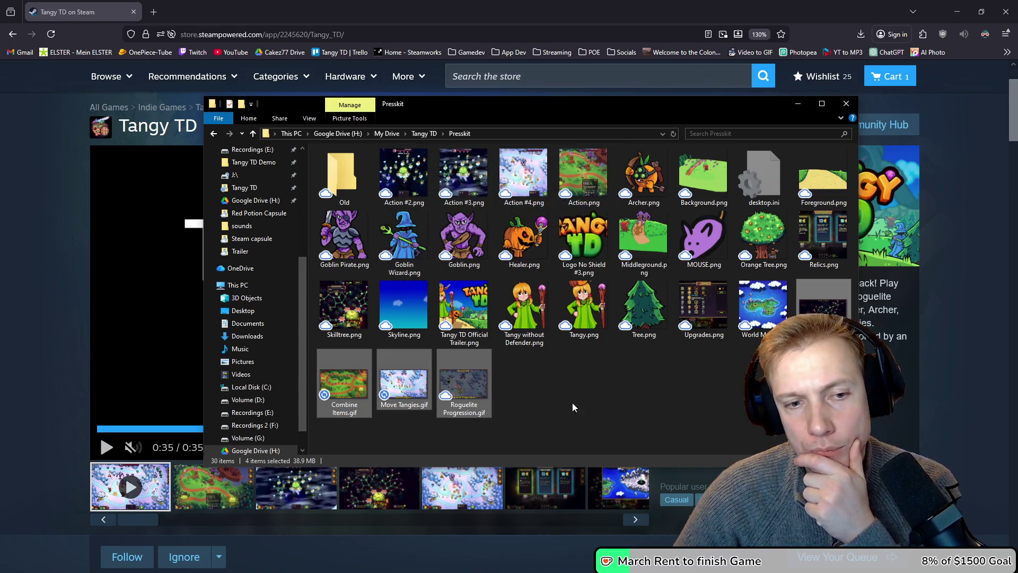
left_click(599, 392)
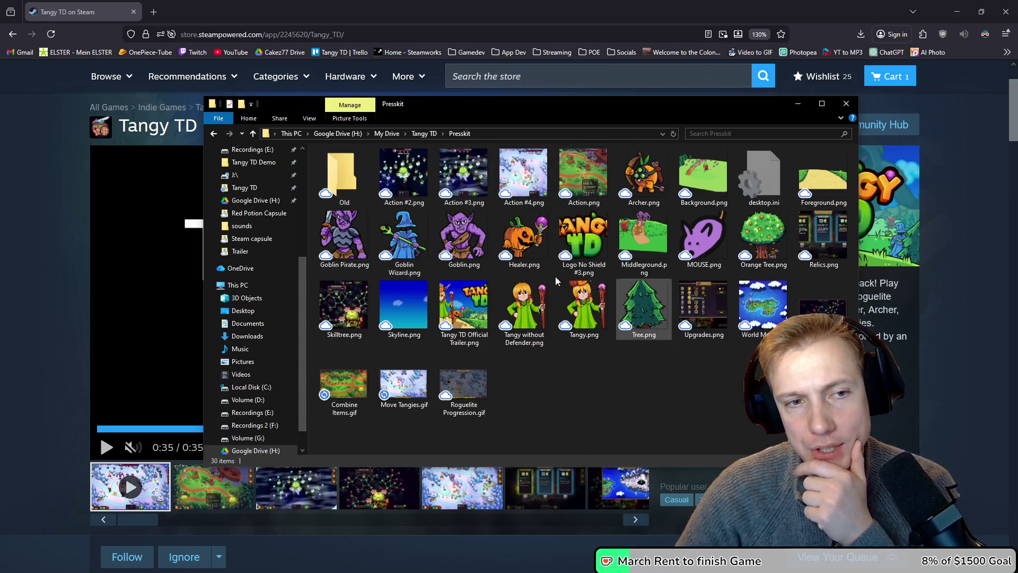
- Move the Old folder from Presskit up into Tangy TD and rename it 'Old Presskit'
left_click(343, 175)
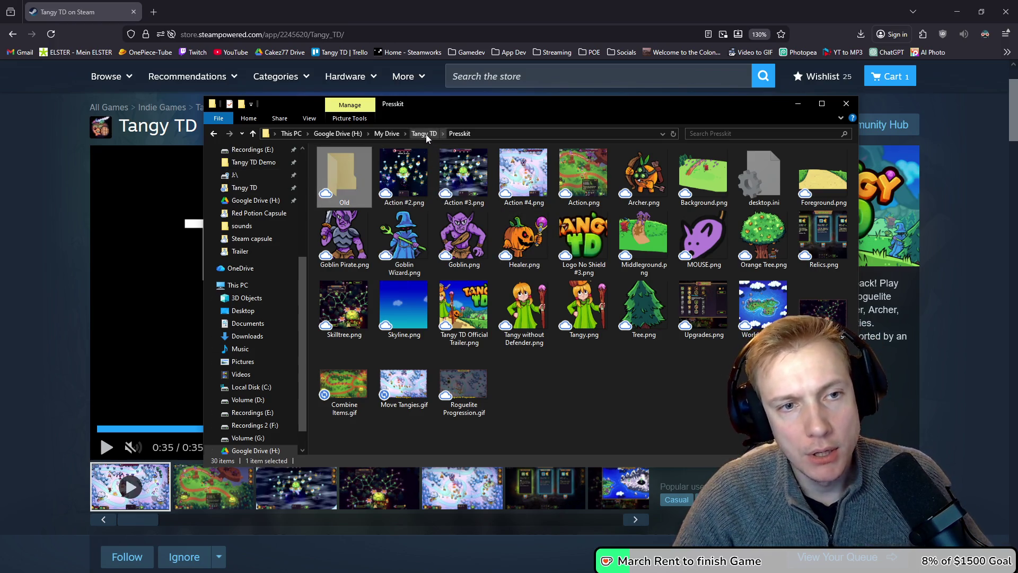
left_click(425, 134)
key("ctrl+v")
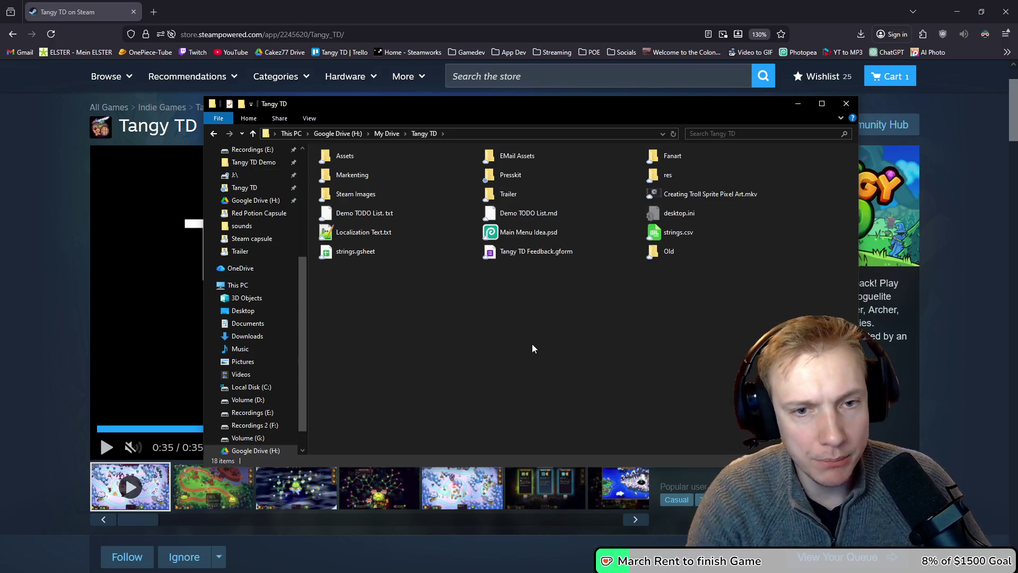
key("F2")
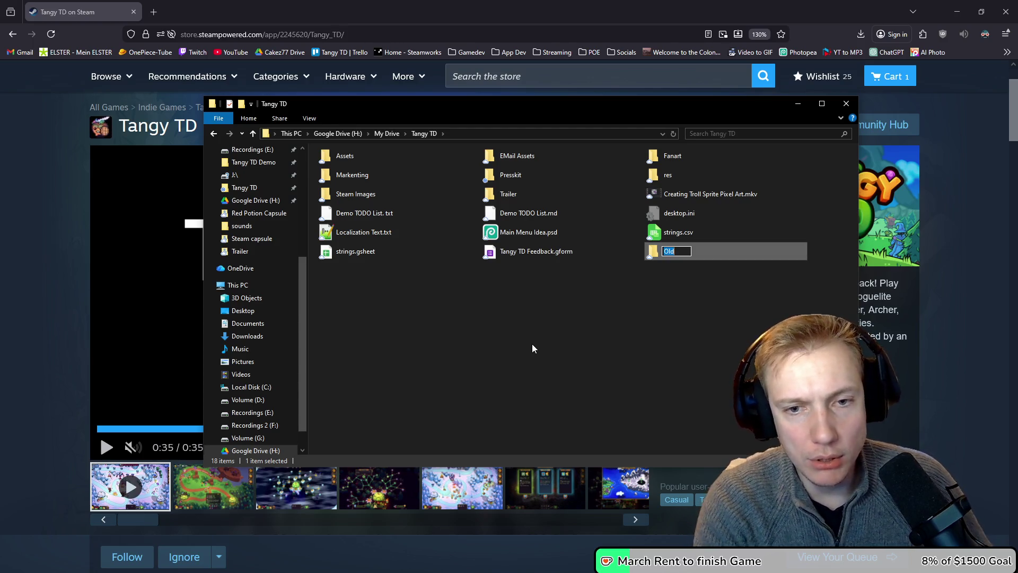
key("End")
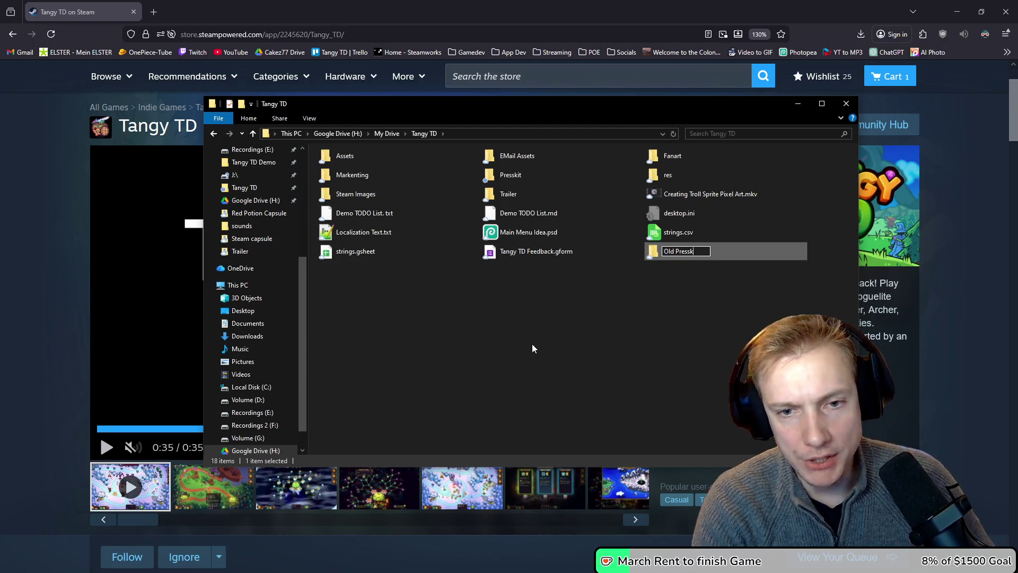
key("Return")
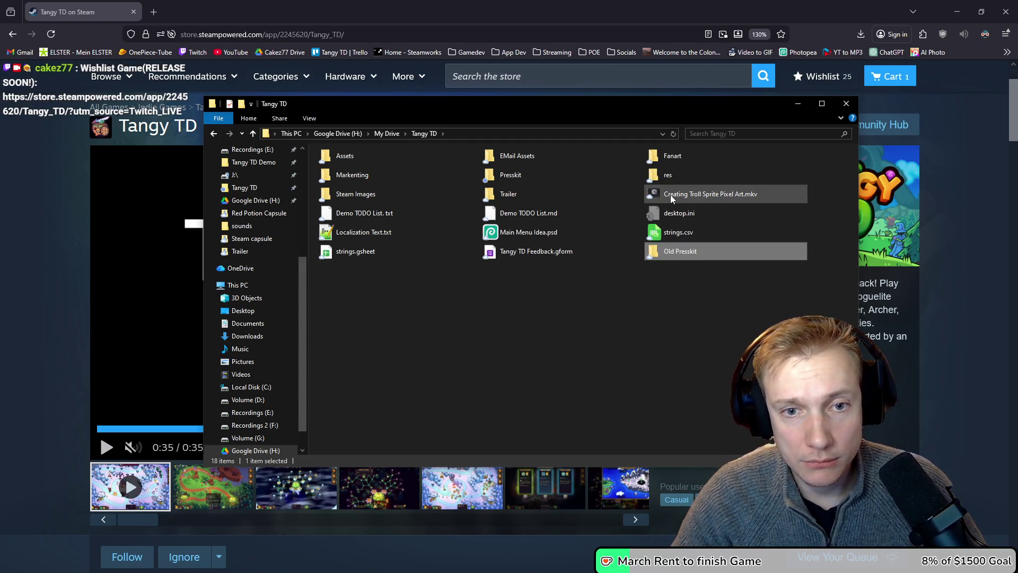
mouse_move(671, 199)
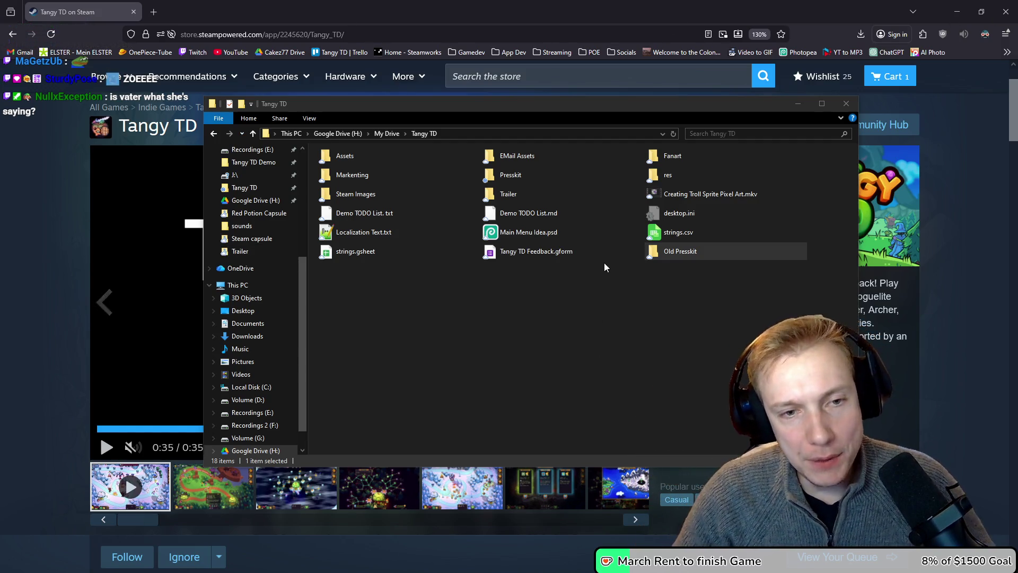
double_click(511, 174)
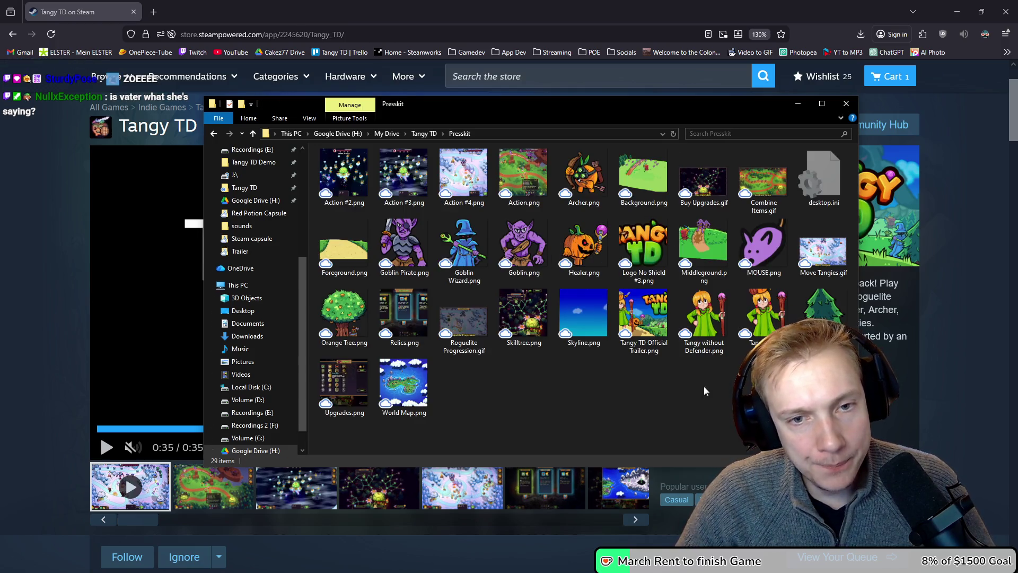
- Delete desktop.ini from Presskit, refresh the listing, and reopen Presskit from Tangy TD
mouse_move(837, 413)
left_mouse_down()
mouse_move(232, 169)
mouse_move(318, 167)
mouse_move(828, 408)
left_mouse_up()
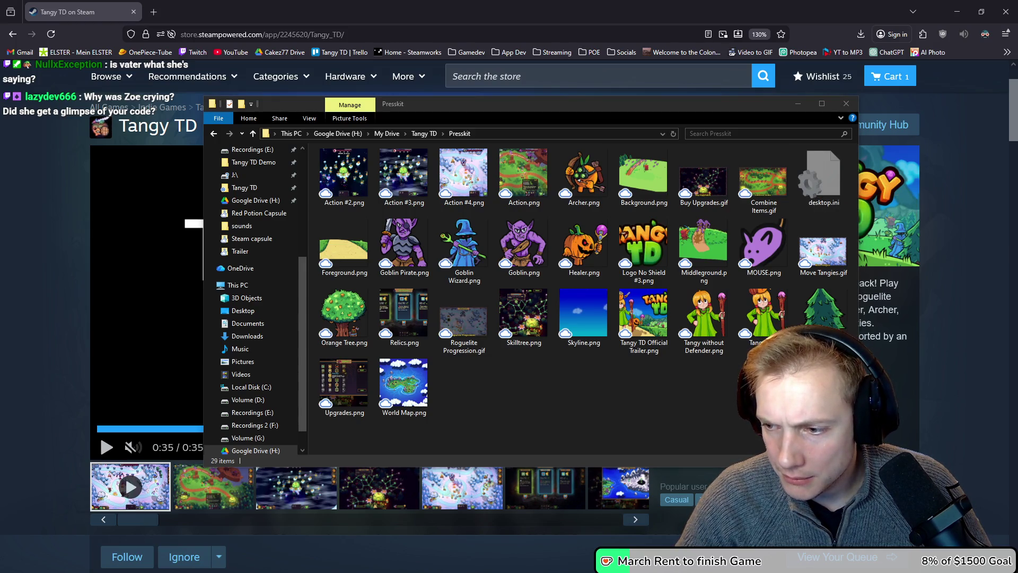
key("alt+Tab")
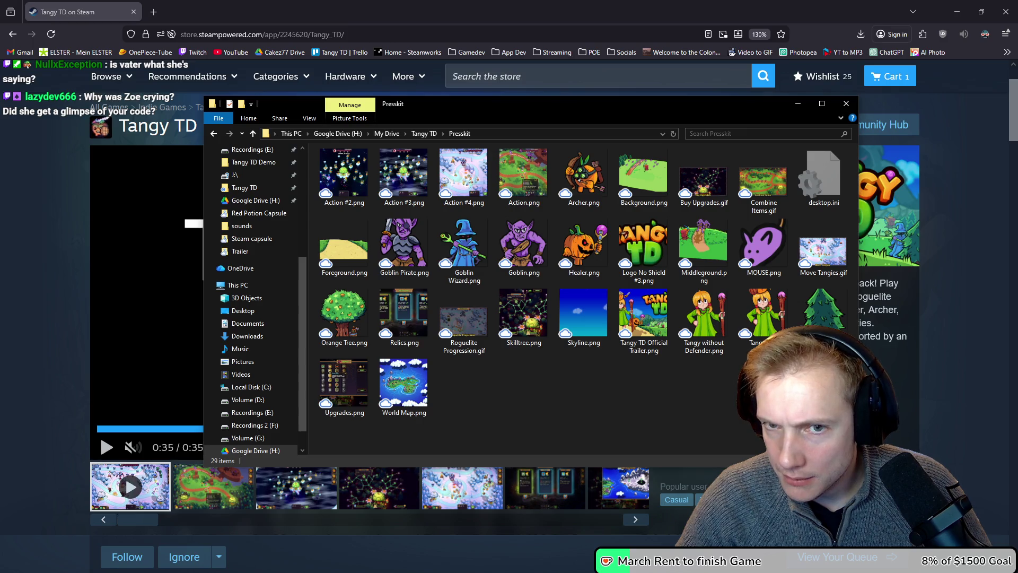
key("alt+Tab")
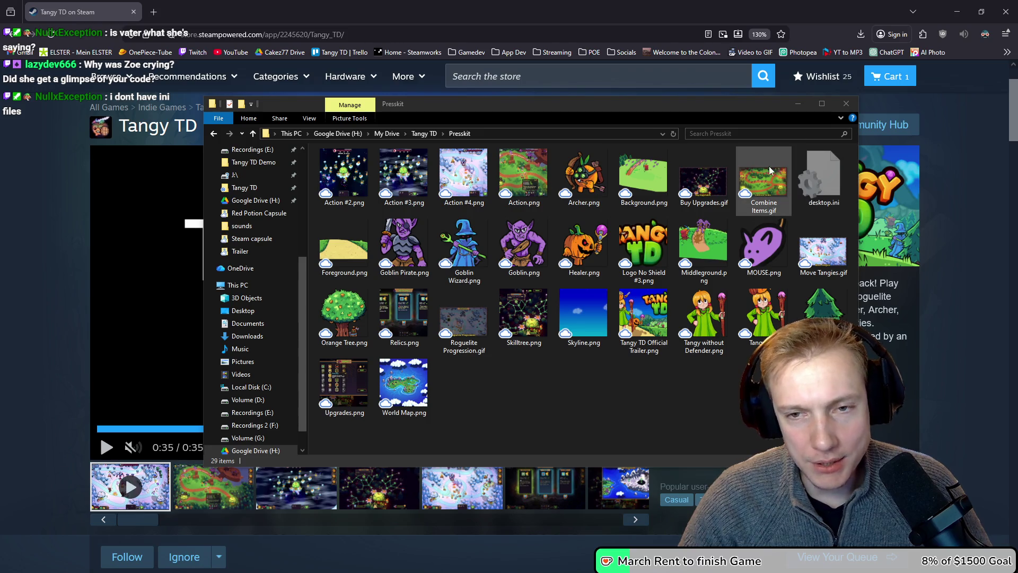
left_click(823, 199)
key("Delete")
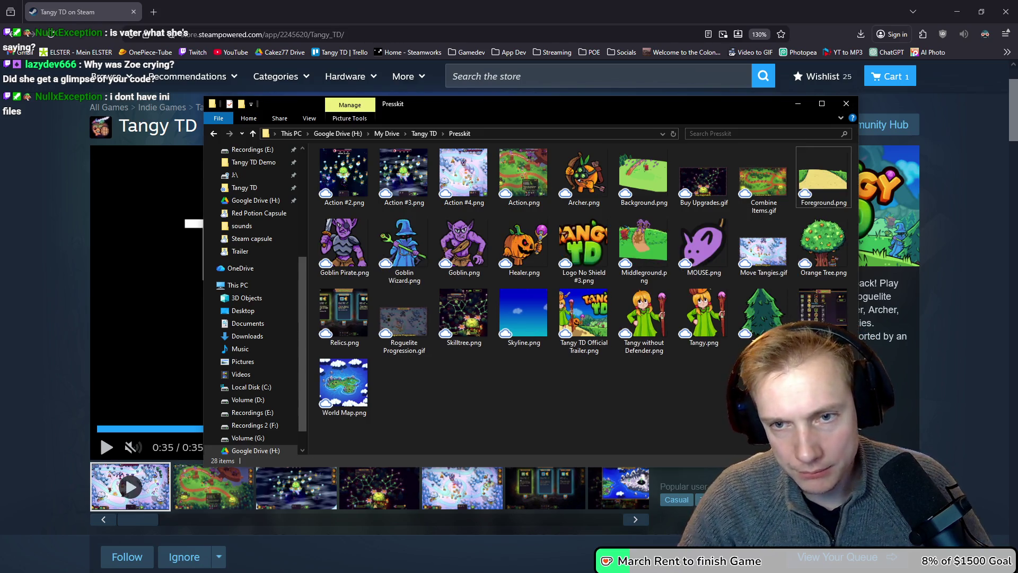
left_click(673, 133)
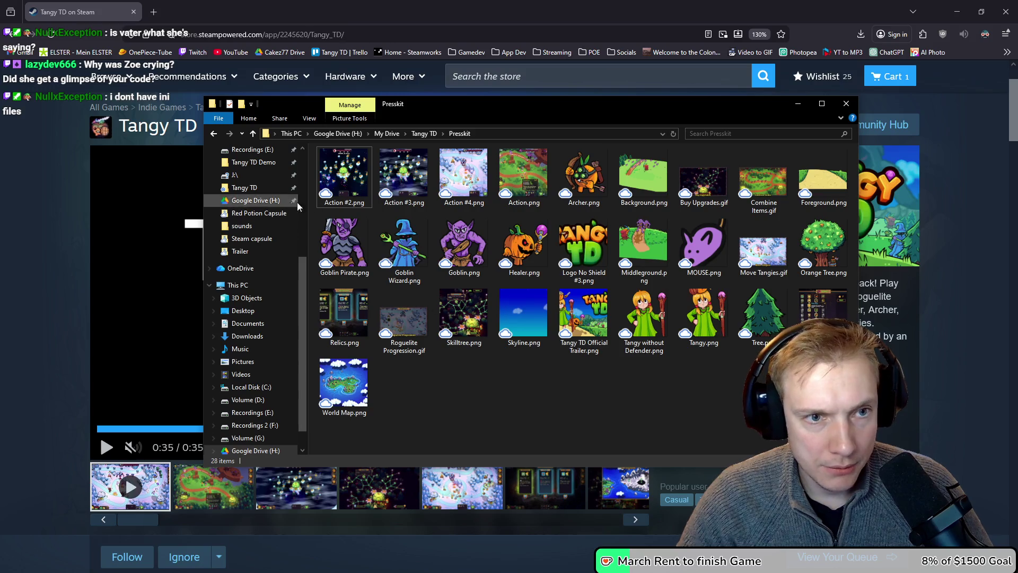
left_click(424, 133)
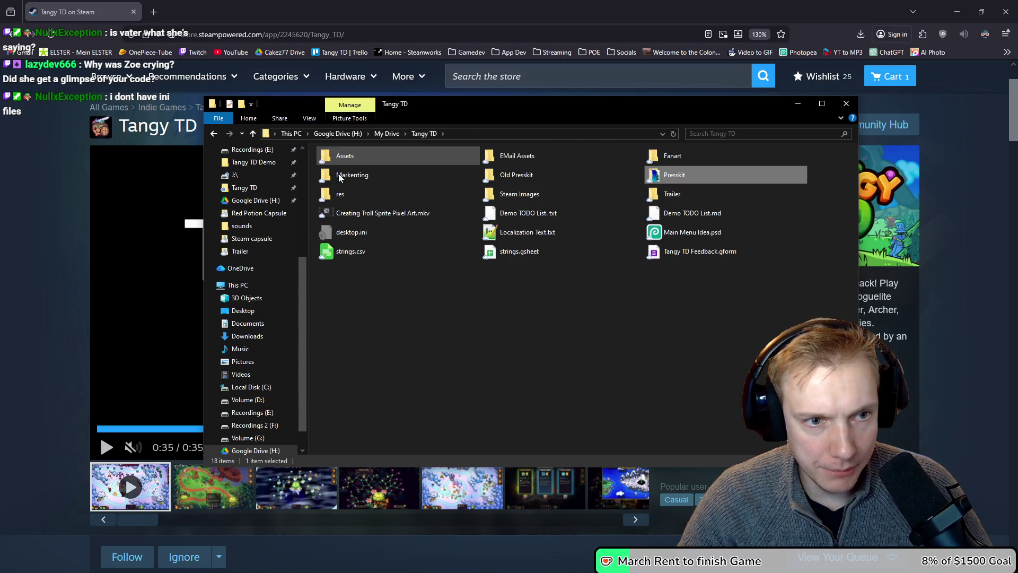
double_click(669, 175)
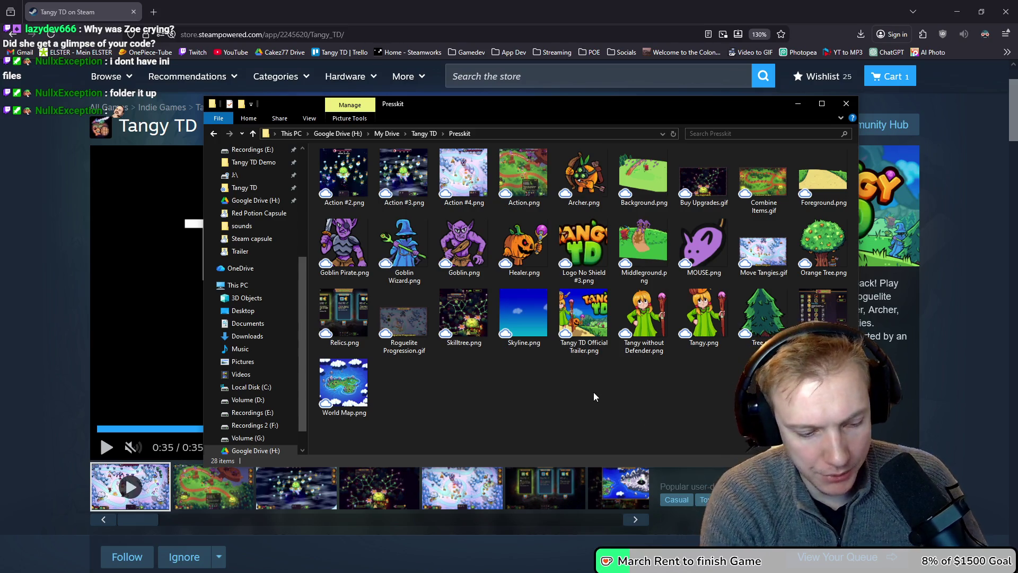
- Create a new folder named 'Screenshots' in Presskit
key("ctrl+shift+n")
type("Screenshots")
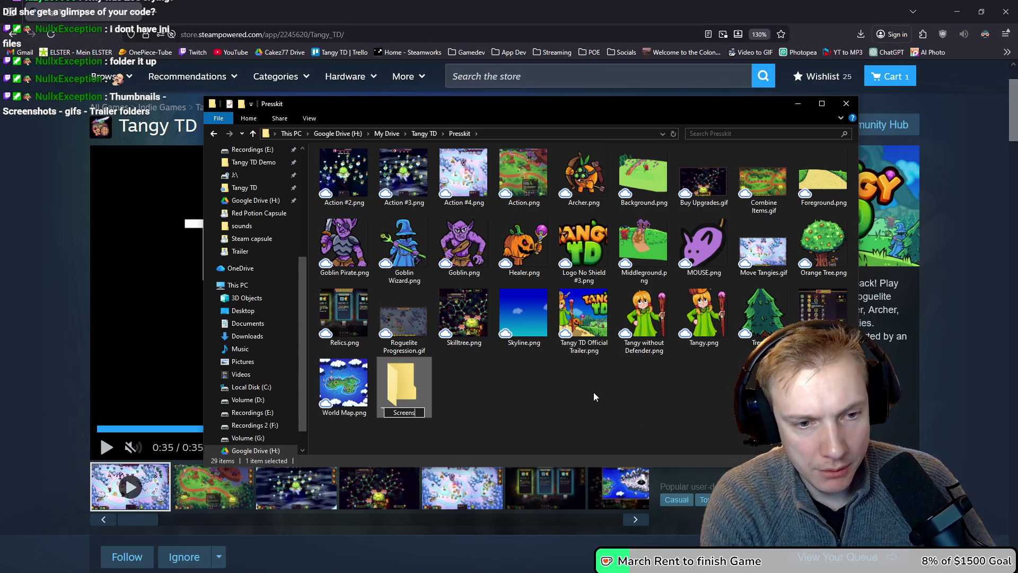
key("Return")
- Move the Action, Relics, Skilltree and Upgrades screenshots into the Screenshots folder
left_click(345, 175)
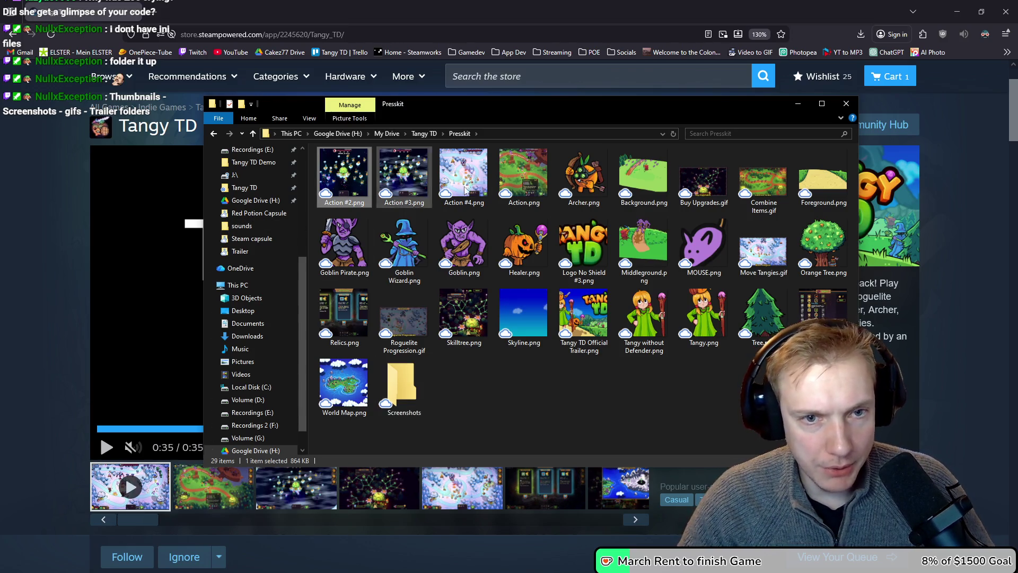
left_click(517, 203, "shift")
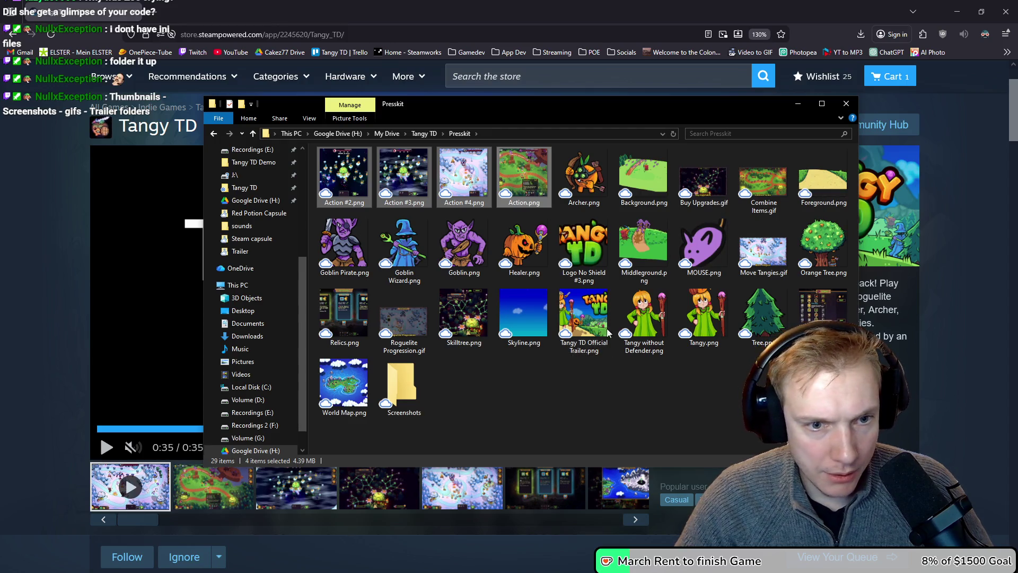
left_click(340, 323, "ctrl")
left_click(463, 316, "ctrl")
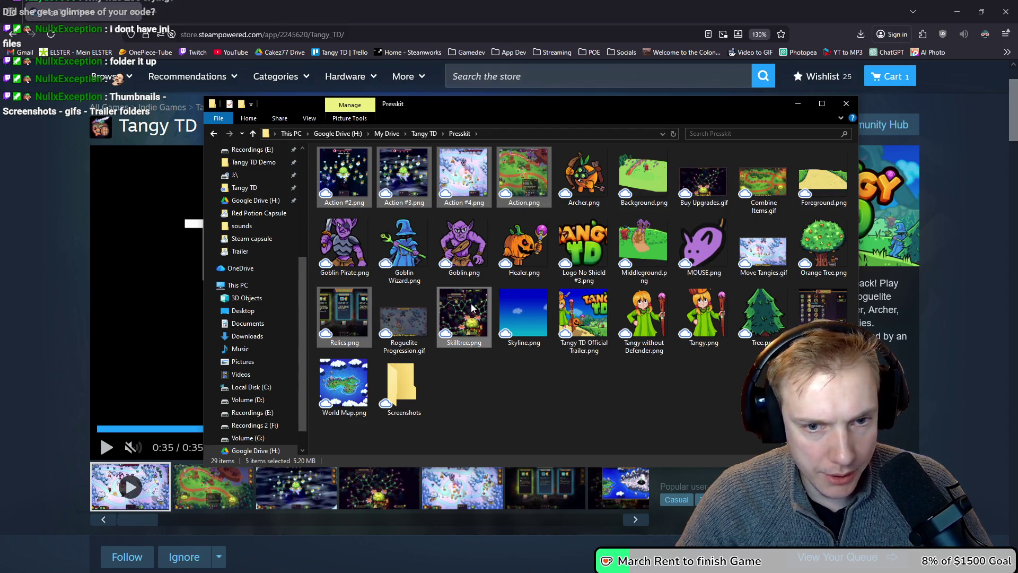
double_click(393, 382)
key("ctrl+v")
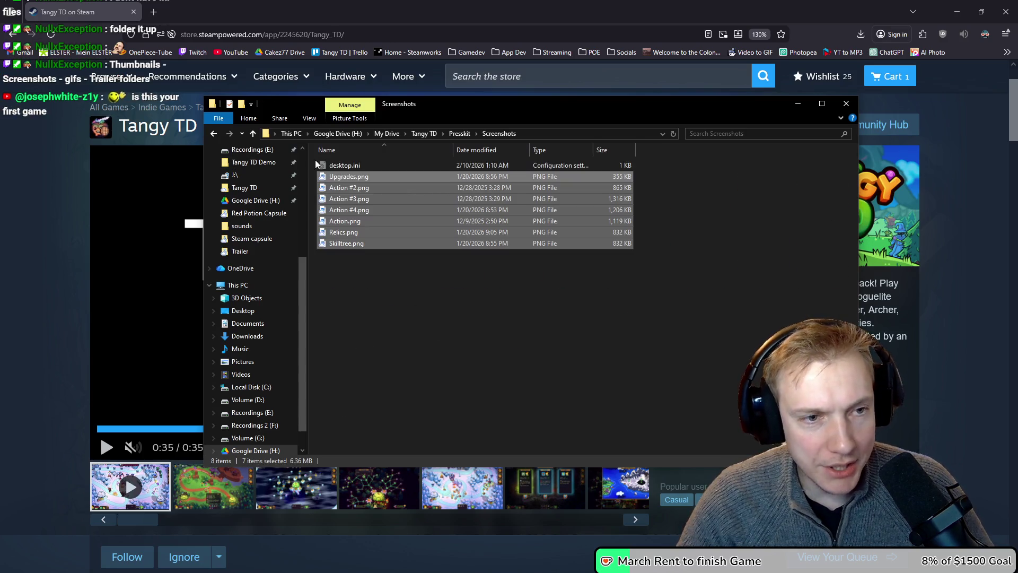
- Enlarge the Screenshots folder's icons to Large thumbnails
scroll(494, 303, "up", 3, "ctrl")
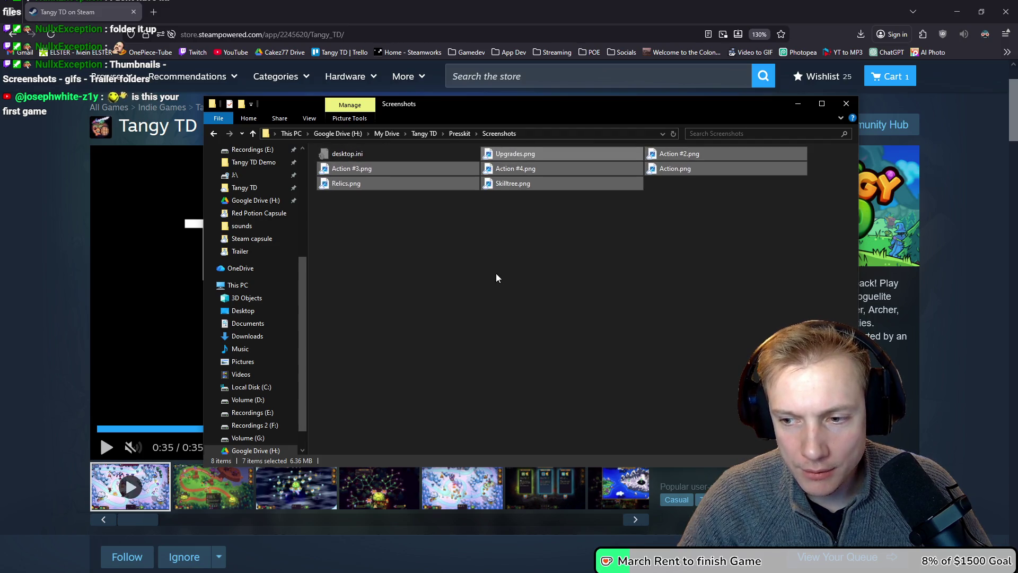
scroll(493, 282, "up", 1, "ctrl")
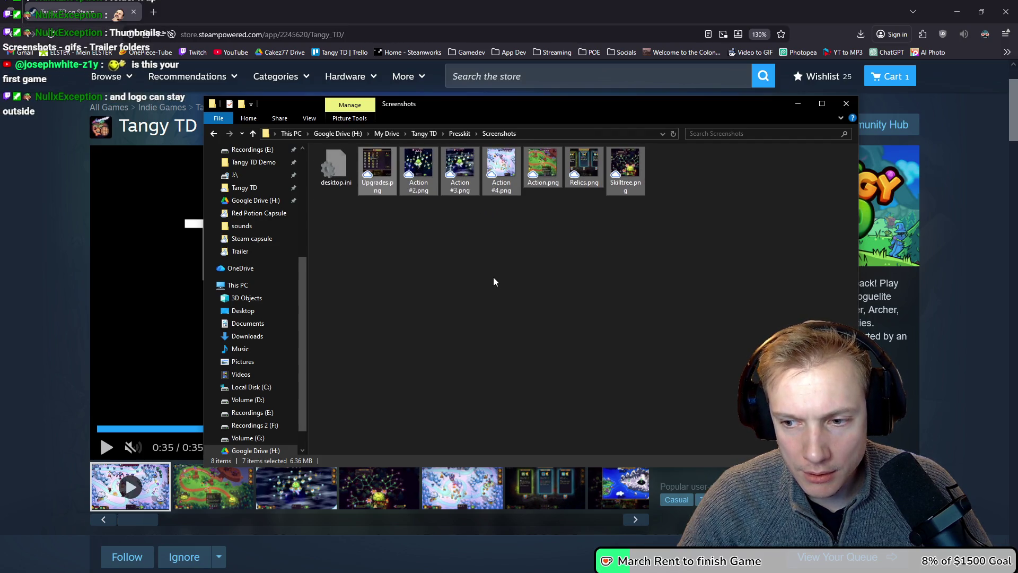
scroll(493, 282, "up", 1, "ctrl")
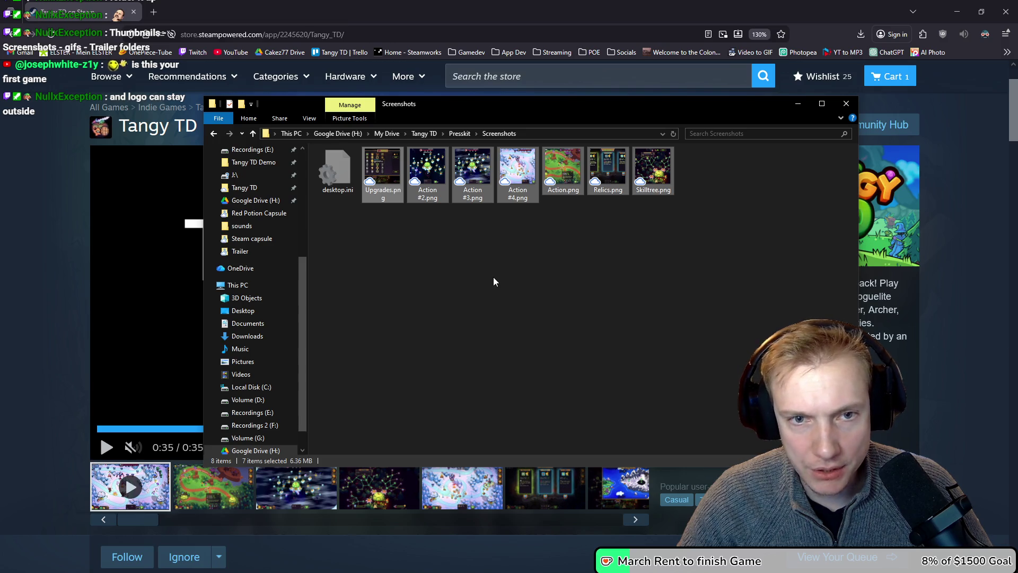
scroll(493, 281, "up", 2, "ctrl")
scroll(494, 282, "up", 3, "ctrl")
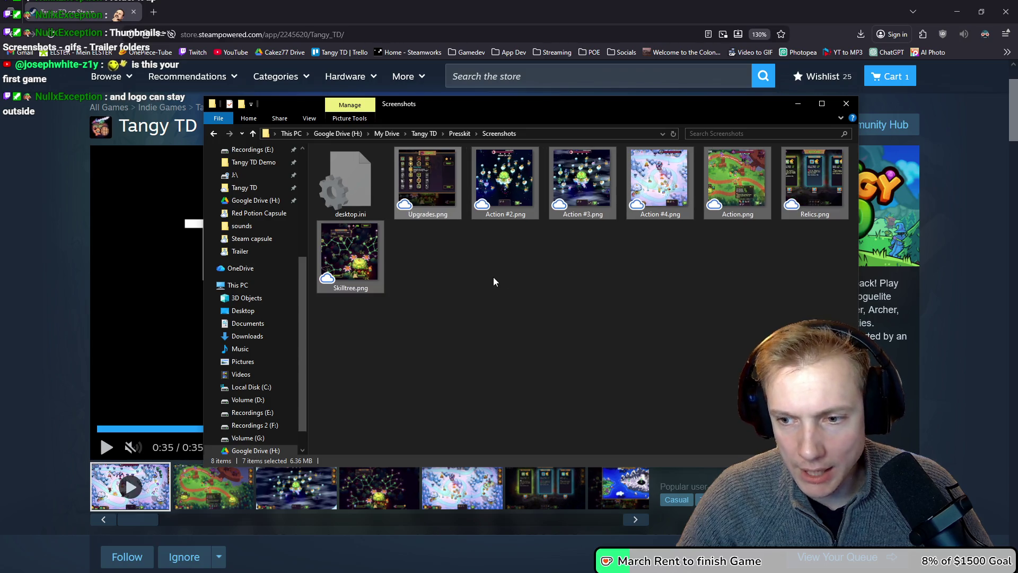
- Open the Screenshots folder's desktop.ini in a text editor from its context menu
left_click(445, 265)
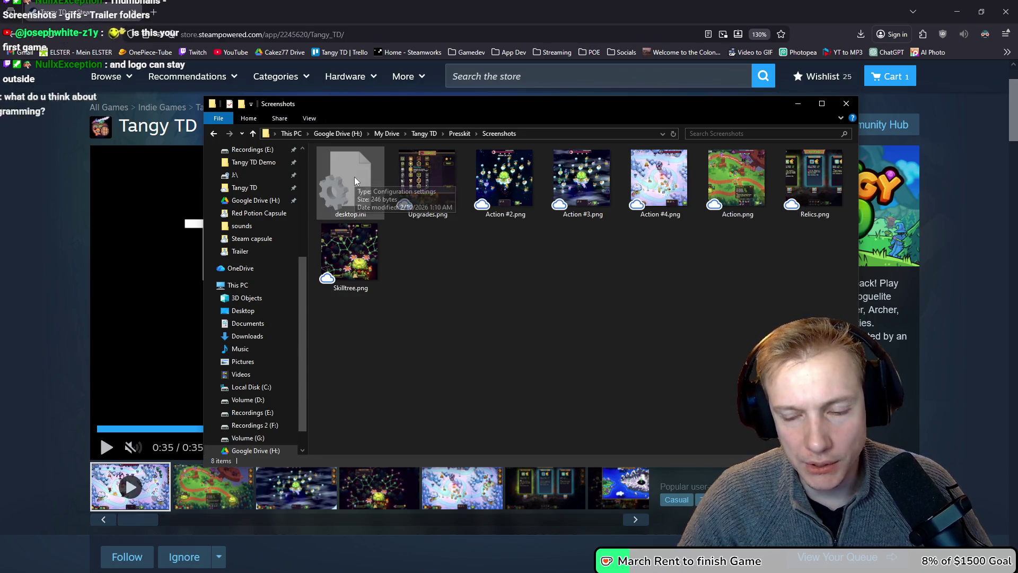
left_click(351, 182)
right_click(349, 186)
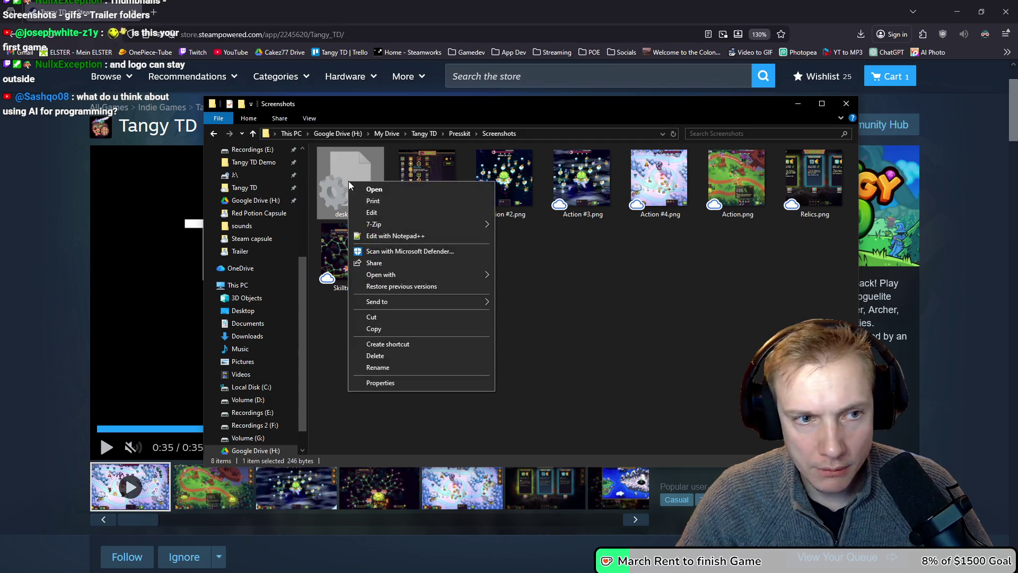
left_click(381, 236)
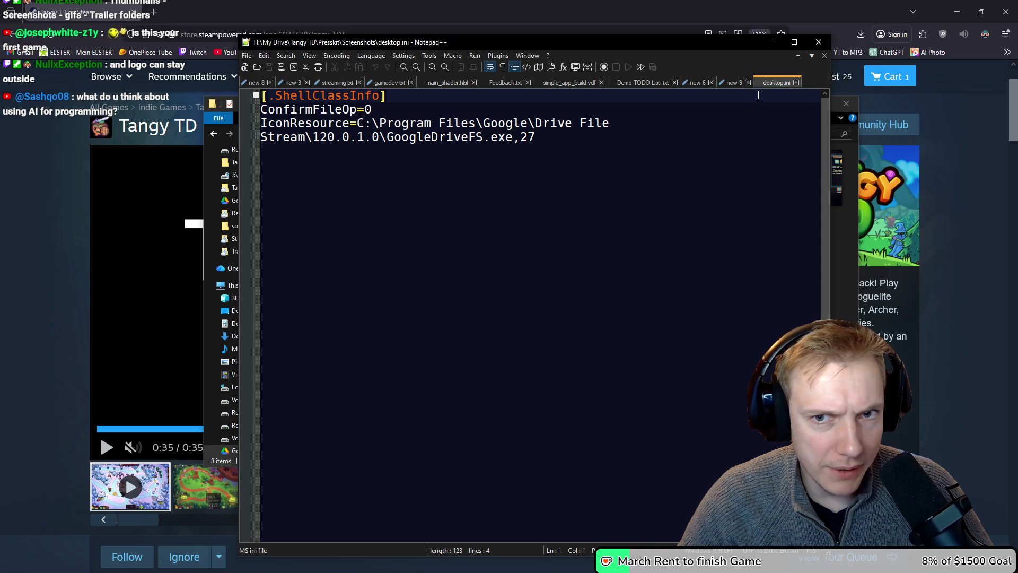
- Close desktop.ini in Notepad++ and minimise the editor
left_click(796, 83)
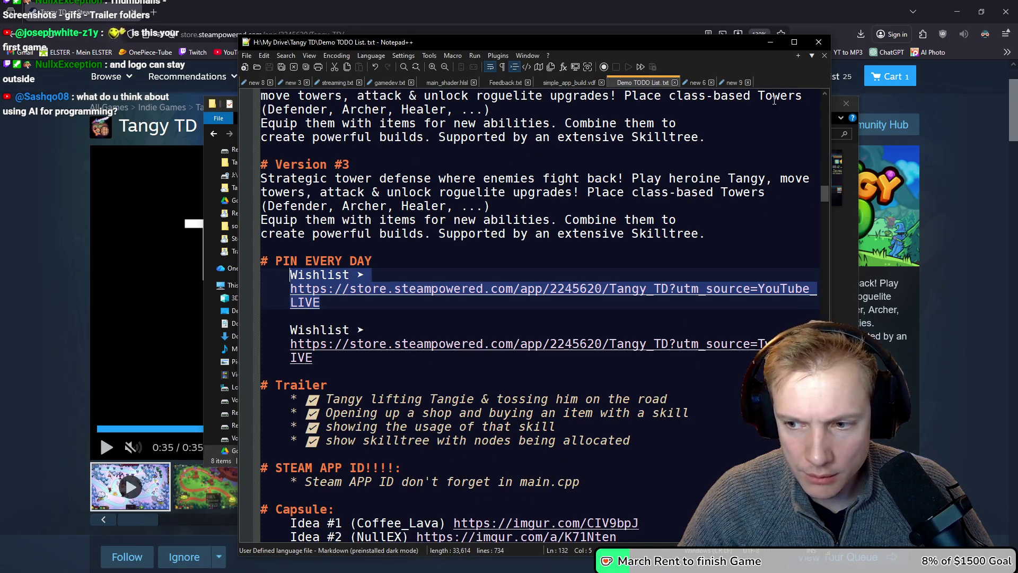
left_click(774, 44)
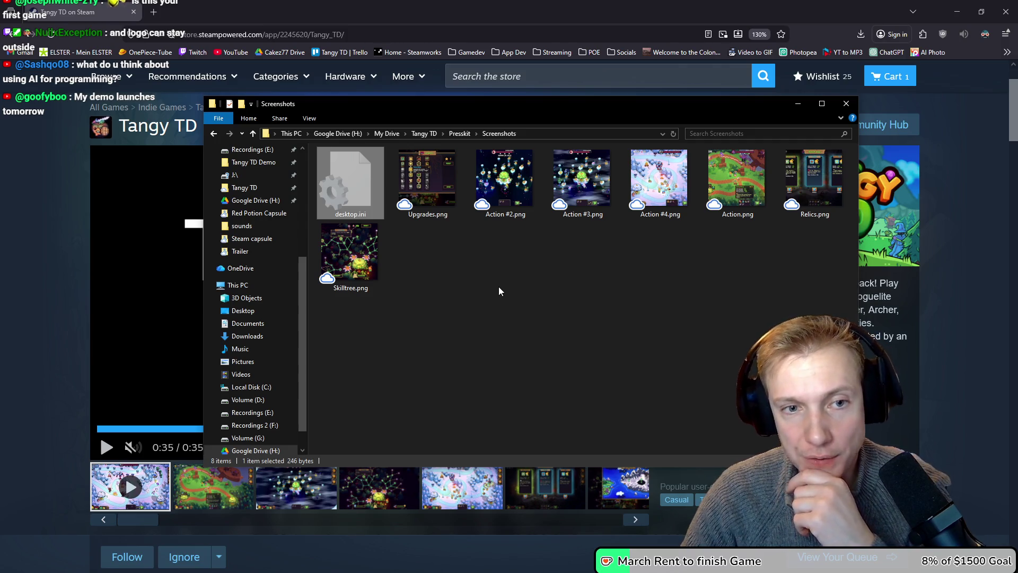
- Go back up to Presskit and create a new folder named 'Gifs'
left_click(470, 272)
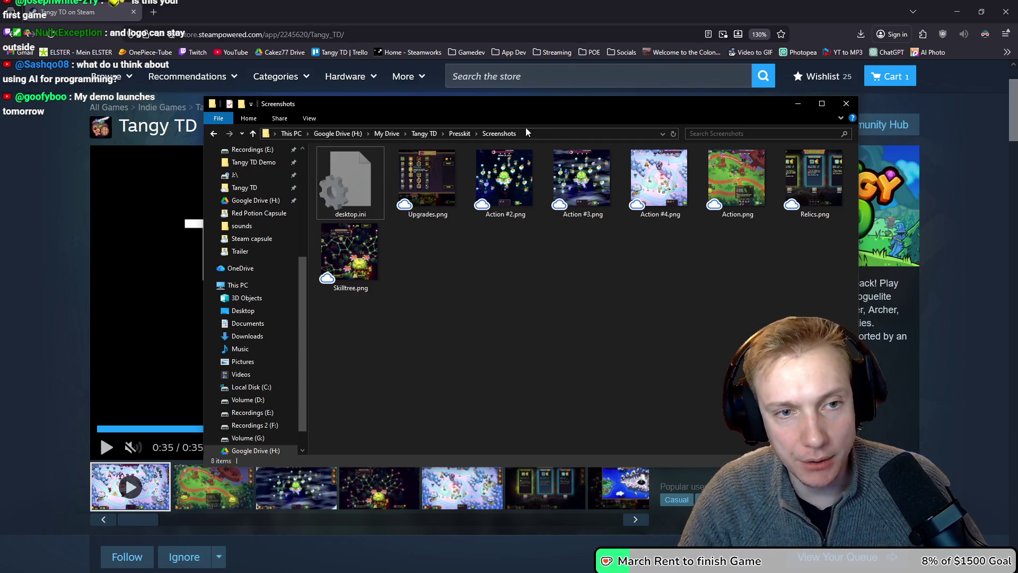
left_click(459, 133)
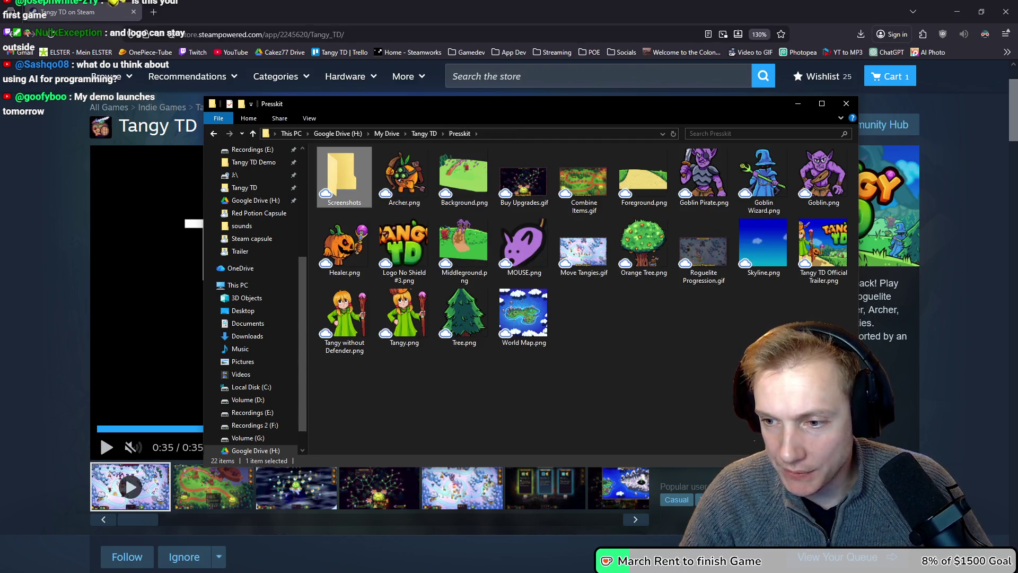
left_click(700, 393)
key("ctrl+shift+n")
type("Gifs")
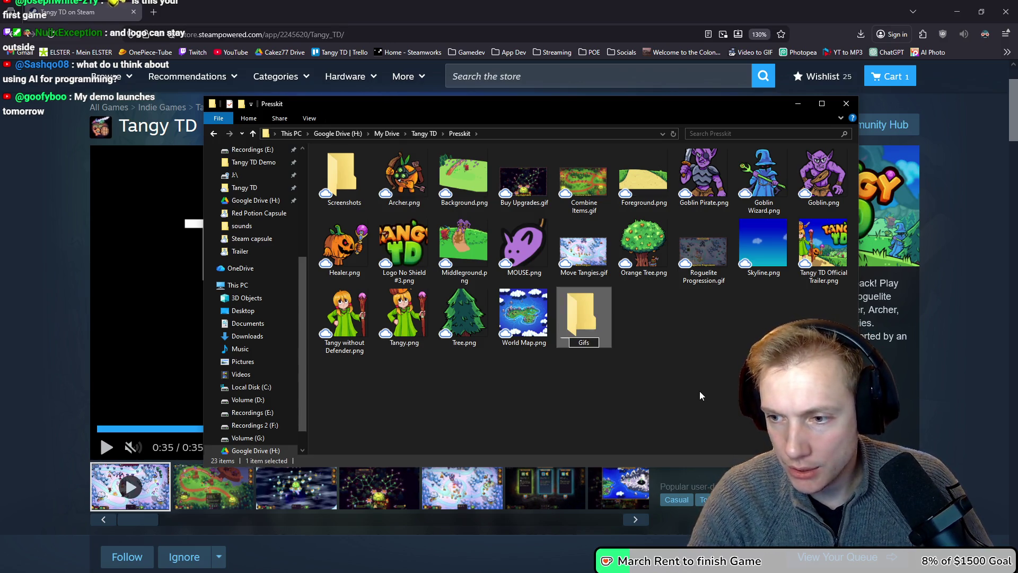
left_click(687, 377)
- Create a new 'Trailer' folder in Presskit
type("tr")
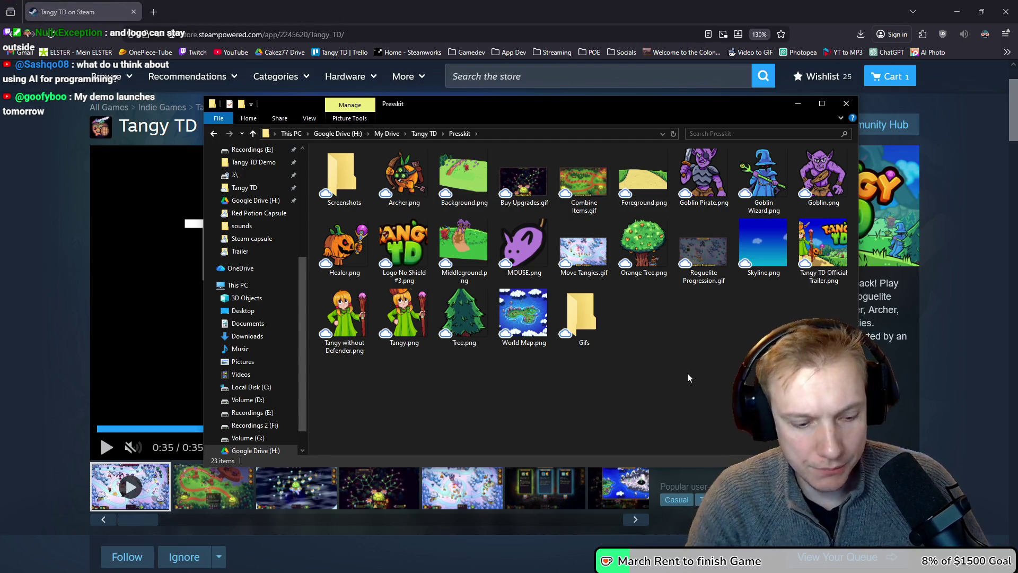
key("ctrl+shift+n")
type("Ta")
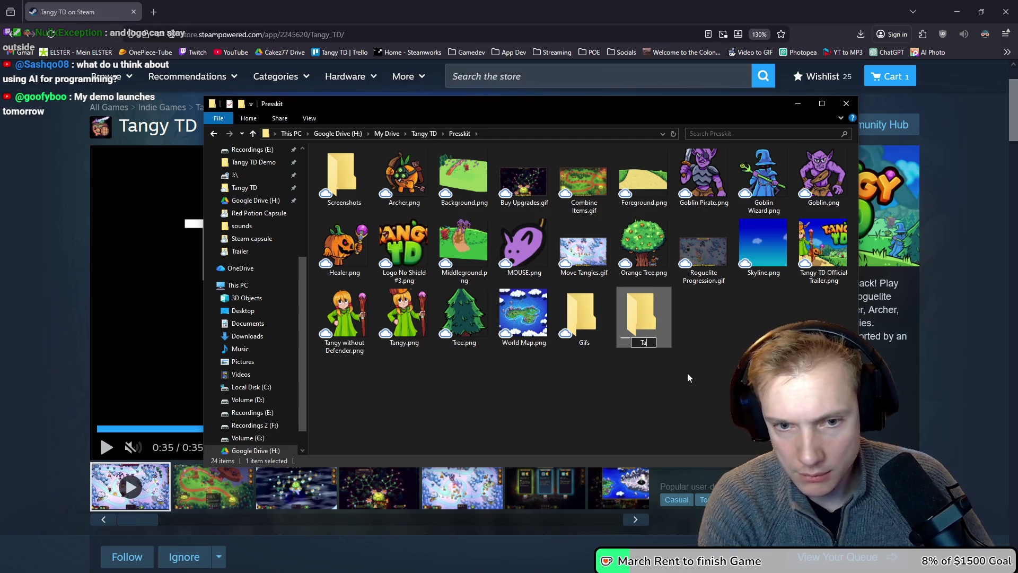
type("ailer")
key("Return")
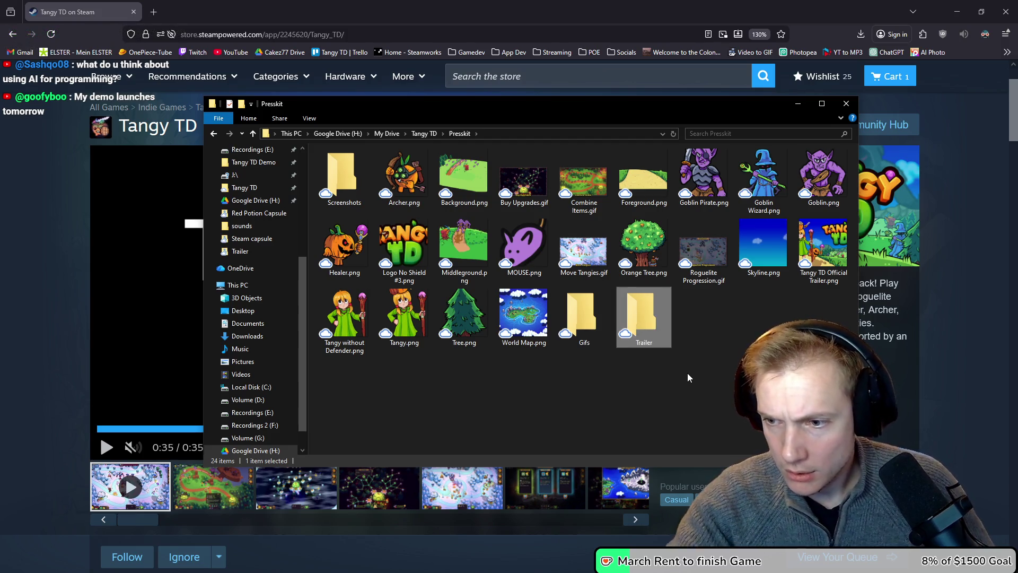
- Create a 'Thumbnails' folder and move Tangy TD Official Trailer.png into it
left_click(732, 381)
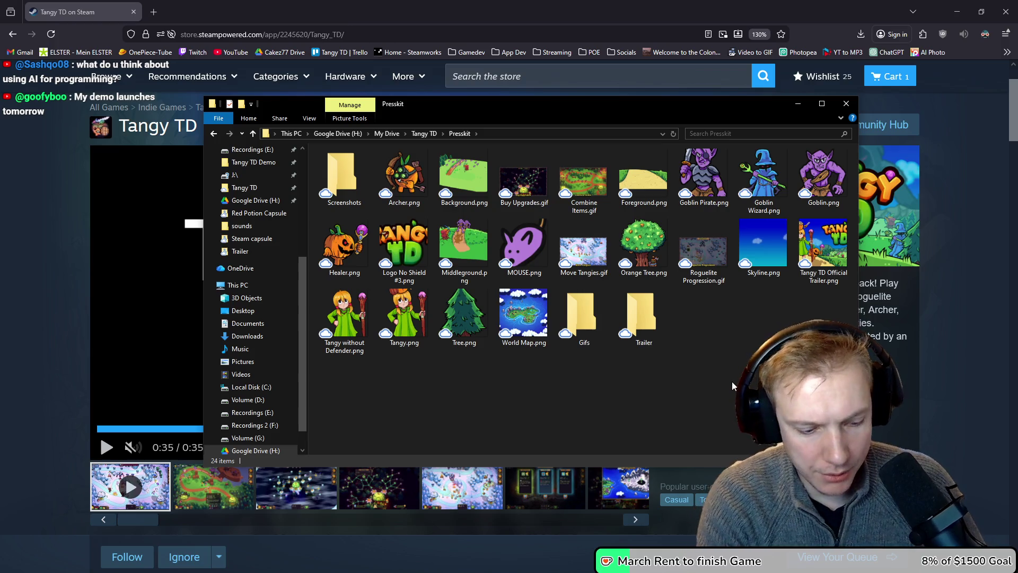
key("ctrl+shift+n")
type("Thumbnails")
key("Return")
mouse_move(822, 249)
left_mouse_down()
mouse_move(759, 323)
mouse_move(702, 321)
left_mouse_up()
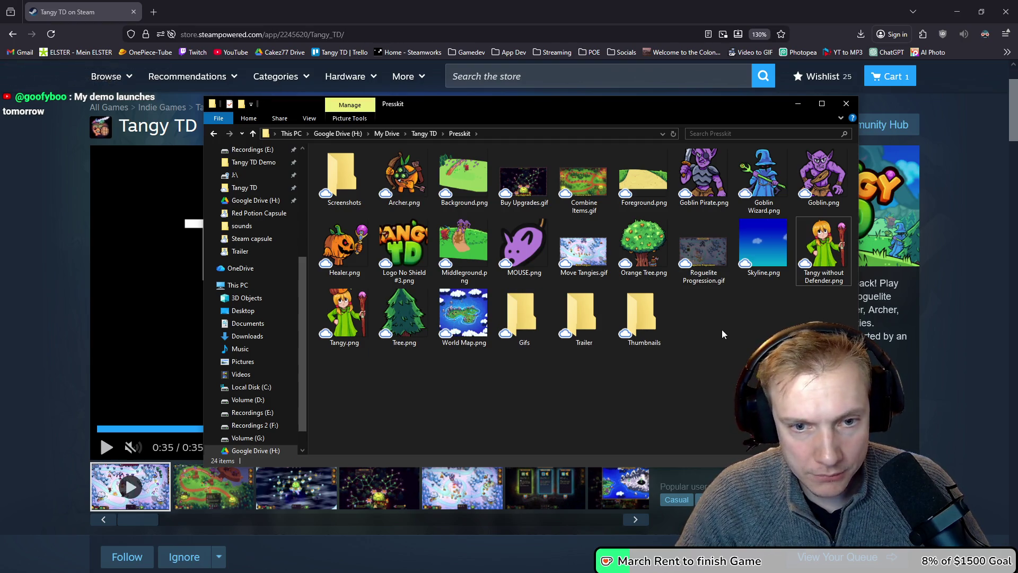
- Move Buy Upgrades, Combine Items and Roguelite Progression GIFs into the Gifs folder
left_click(523, 183)
mouse_move(524, 181)
left_mouse_down()
mouse_move(524, 318)
mouse_move(520, 291)
mouse_move(462, 314)
left_mouse_up()
mouse_move(606, 249)
left_mouse_down()
mouse_move(448, 319)
mouse_move(400, 318)
left_mouse_up()
mouse_move(464, 247)
left_mouse_down()
mouse_move(406, 321)
mouse_move(453, 348)
left_mouse_up()
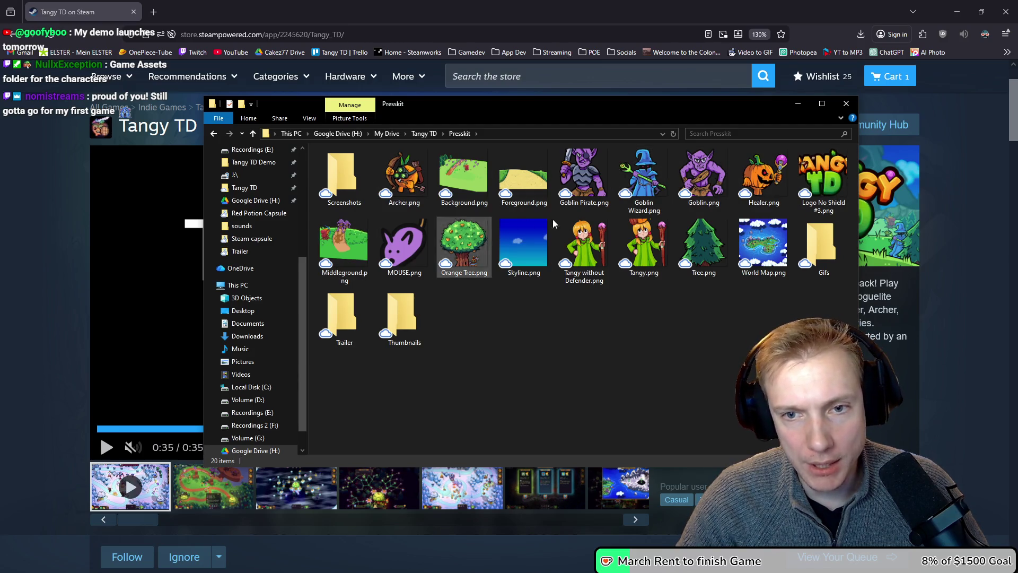
- Rename Logo No Shield #3.png to Logo.png
left_click(823, 207)
left_click(822, 210)
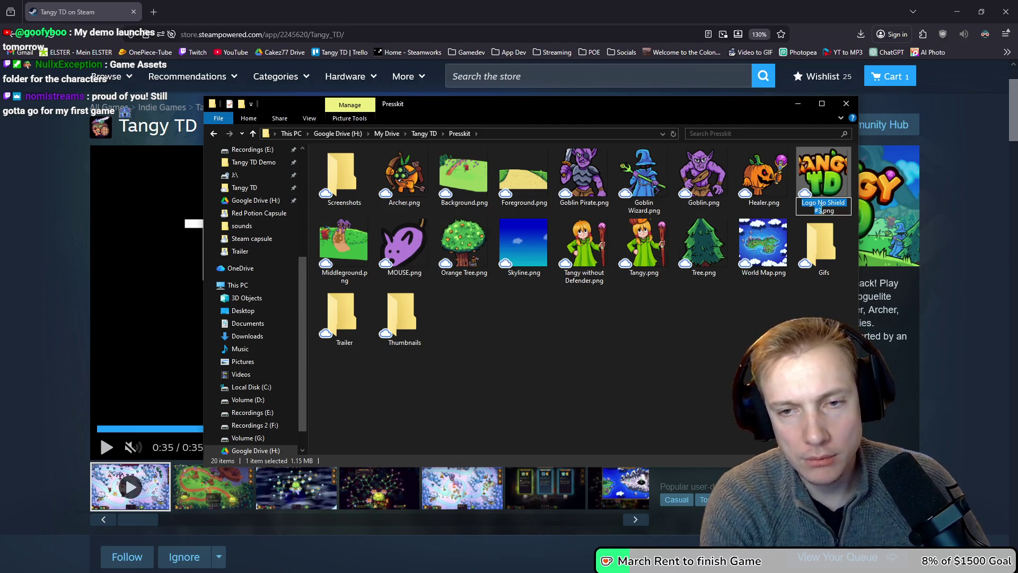
type("Log")
left_click(821, 210)
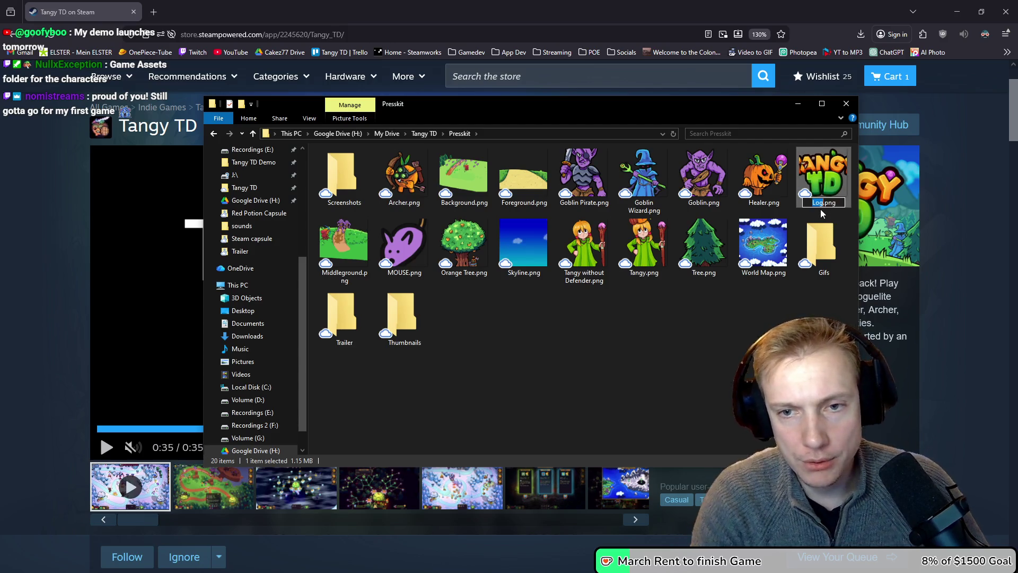
type("go")
key("Return")
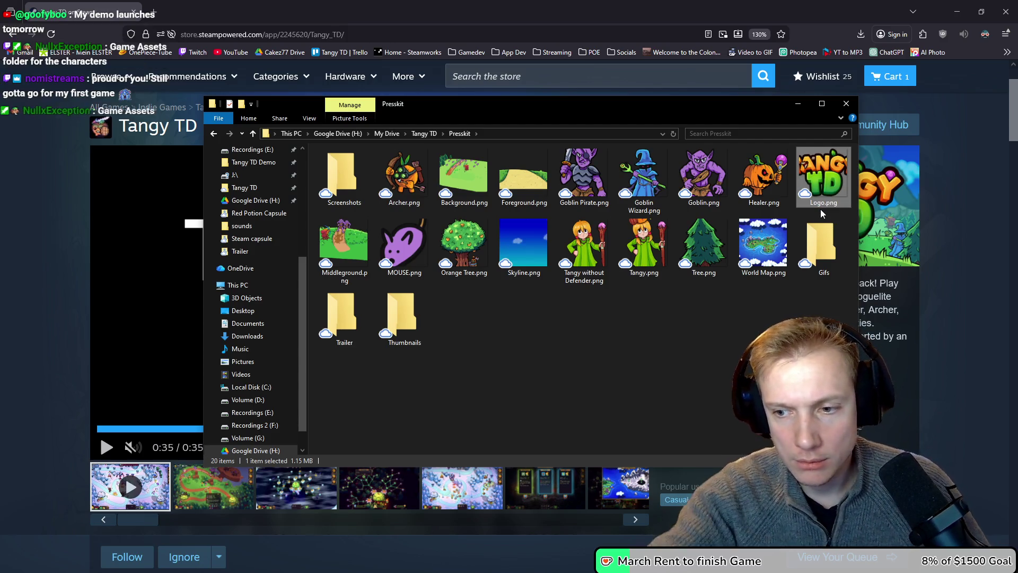
- Create a new 'Game Assets' folder in Presskit
left_click(545, 316)
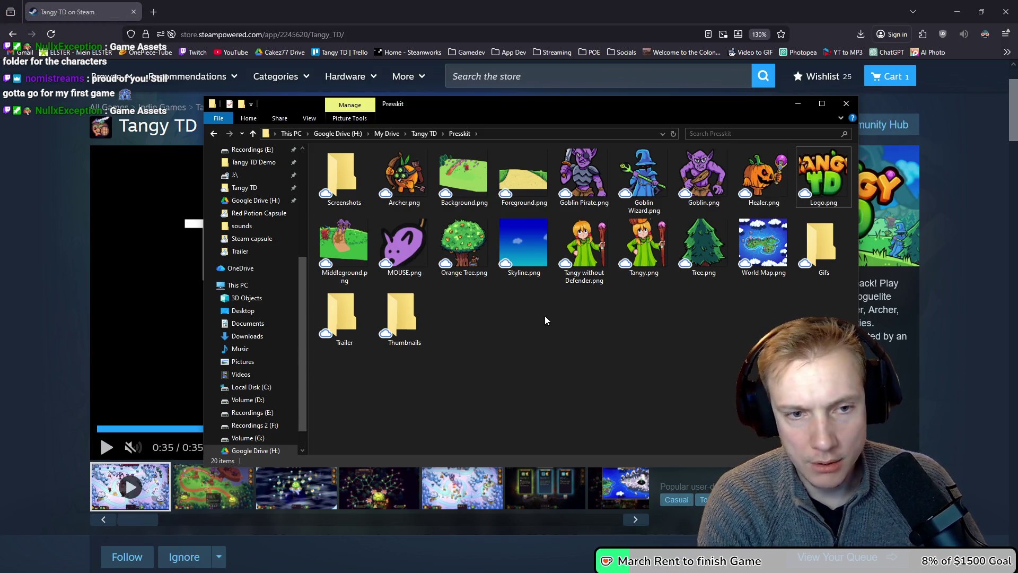
key("ctrl+shift+n")
type("GAm")
key("BackSpace")
key("BackSpace")
type("ame Assets")
key("Return")
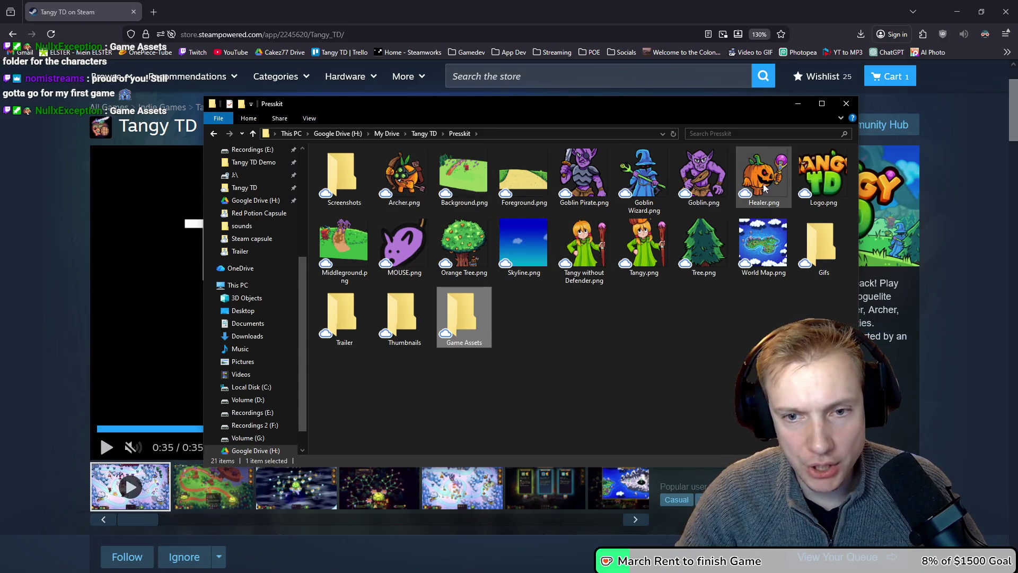
- Preview World Map.png, then move it into the Screenshots folder
mouse_move(764, 244)
left_mouse_down()
mouse_move(731, 263)
mouse_move(620, 260)
mouse_move(765, 258)
left_mouse_up()
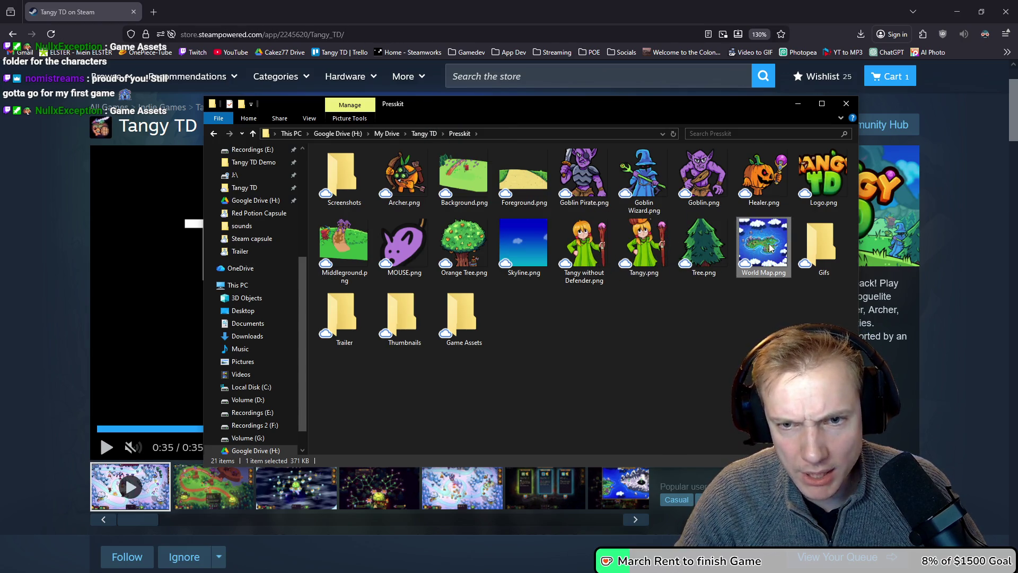
double_click(769, 248)
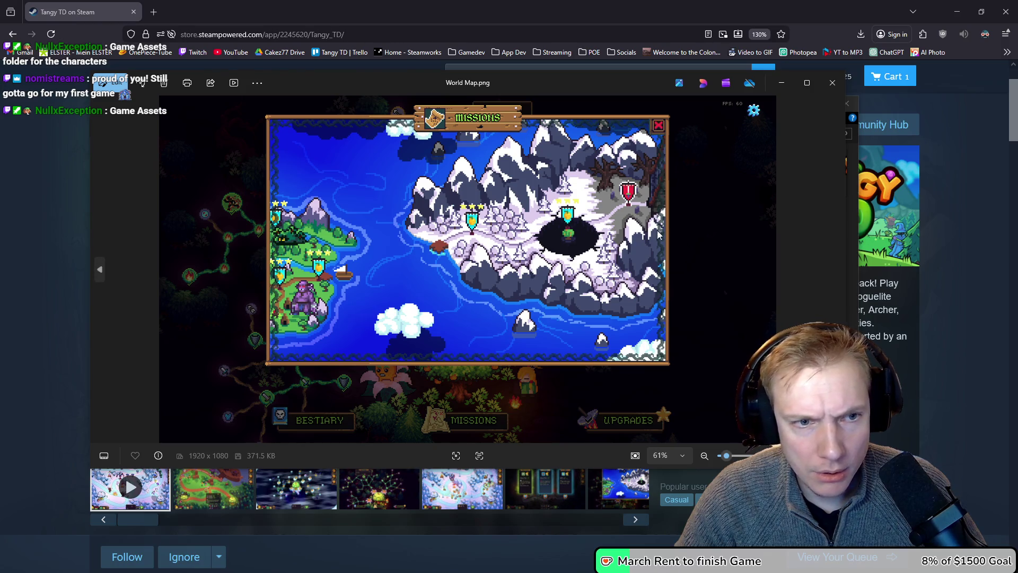
left_click(833, 83)
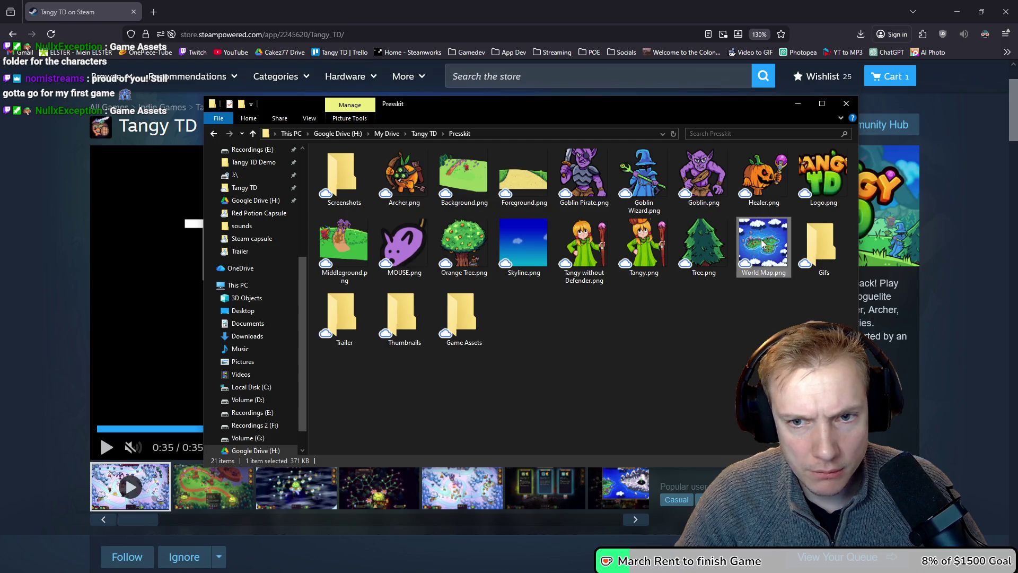
mouse_move(755, 246)
left_mouse_down()
mouse_move(320, 174)
mouse_move(338, 171)
mouse_move(343, 183)
left_mouse_up()
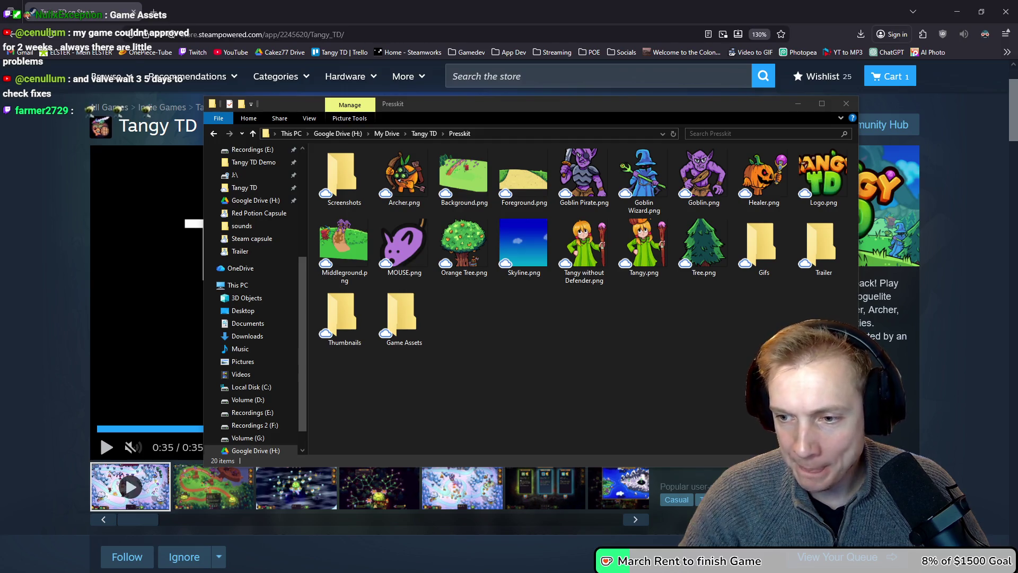
left_click(622, 368)
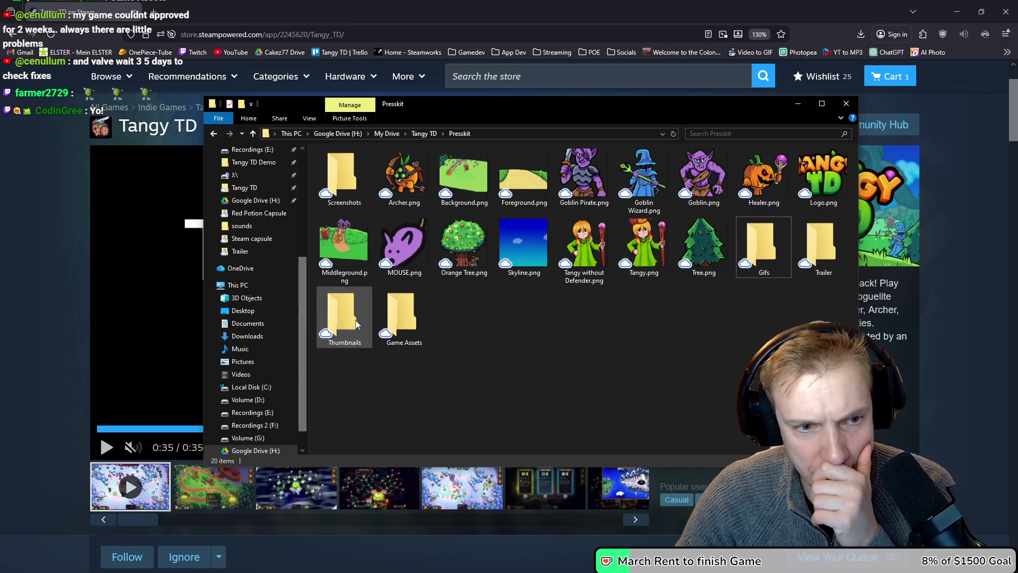
- Check the Thumbnails, Screenshots and Gifs subfolders for stray desktop.ini files
double_click(342, 319)
key("alt+Left")
left_click(423, 303)
double_click(477, 168)
key("alt+Left")
double_click(398, 170)
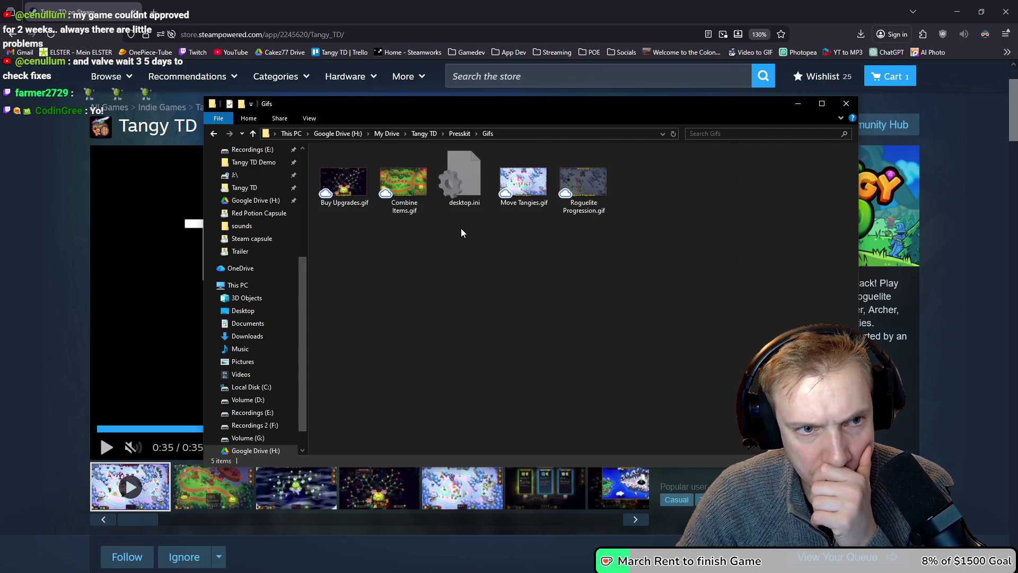
left_click(464, 180)
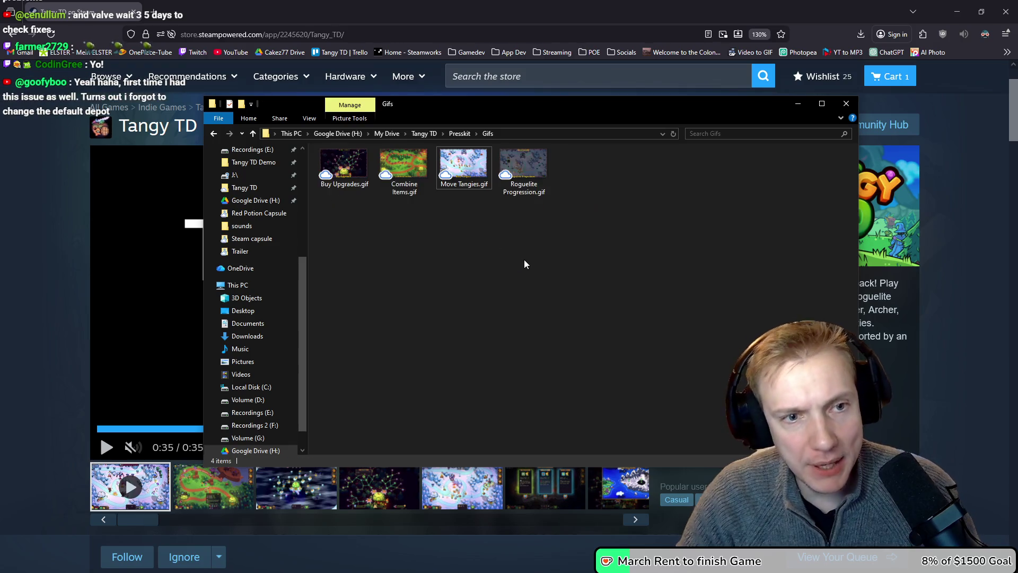
key("alt+Left")
- Delete desktop.ini from the Thumbnails, Trailer and Game Assets folders
double_click(528, 172)
left_click(355, 183)
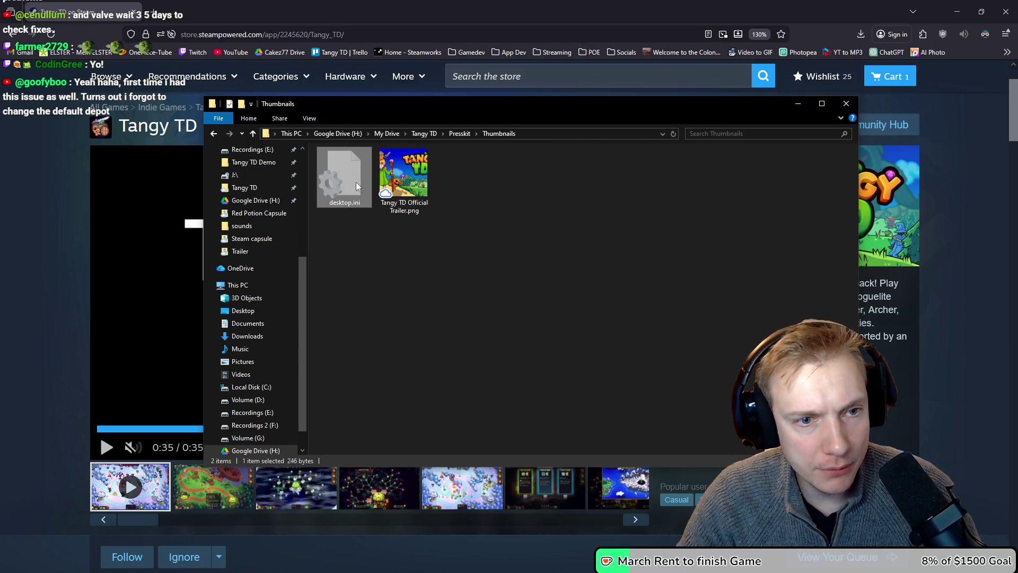
key("Delete")
key("alt+Left")
double_click(581, 168)
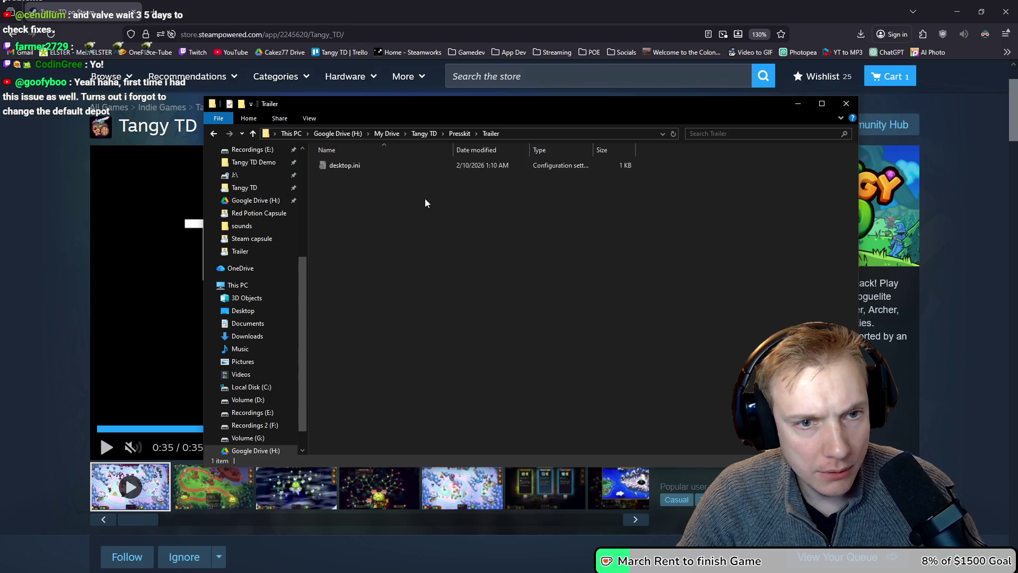
left_click(333, 167)
key("Delete")
key("alt+Left")
double_click(352, 187)
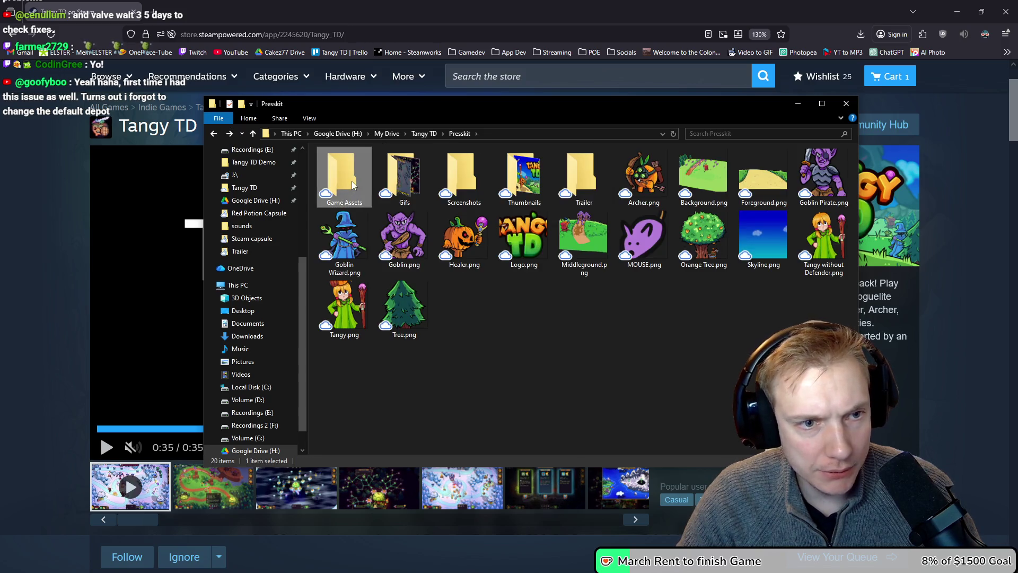
key("ctrl+a")
key("Delete")
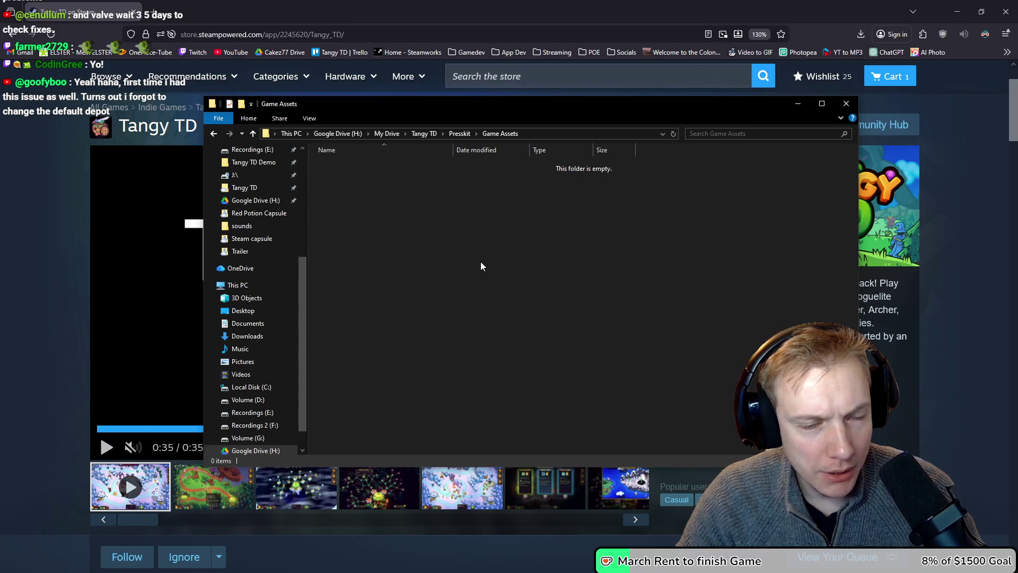
key("alt+Left")
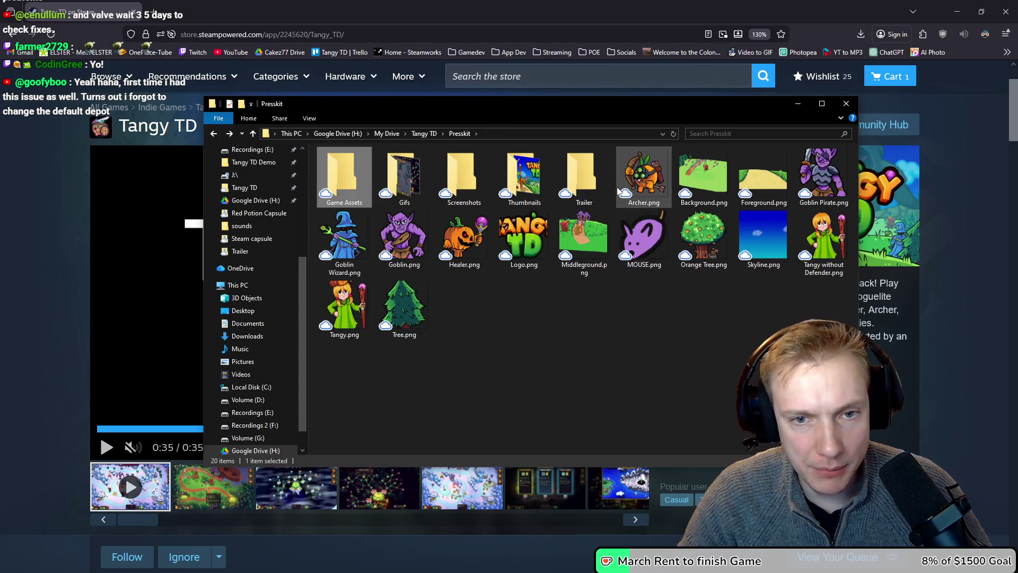
- Move the 15 images Archer.png through Tree.png into Game Assets, then go up to Tangy TD
left_click(652, 191)
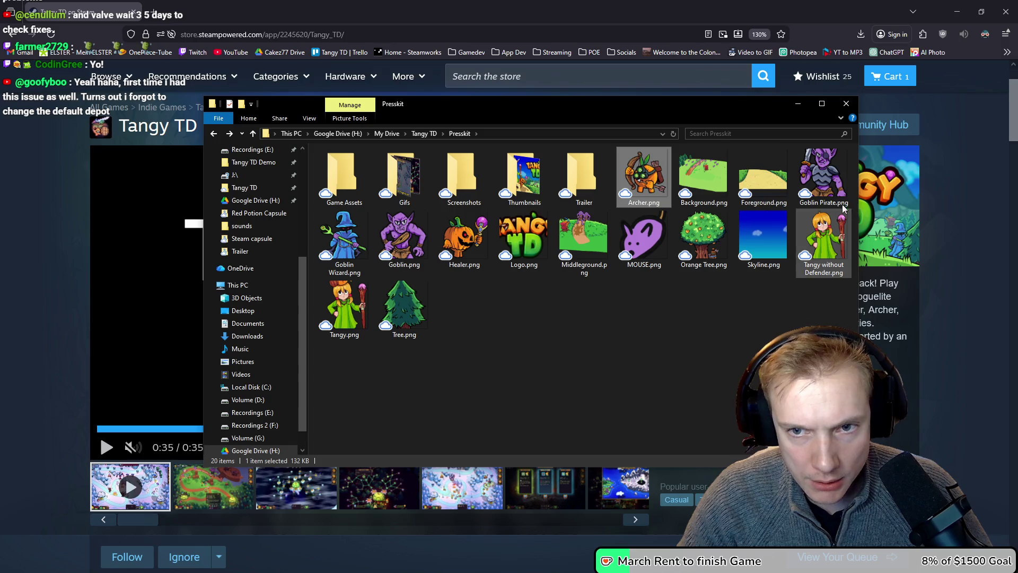
left_click(404, 306, "shift")
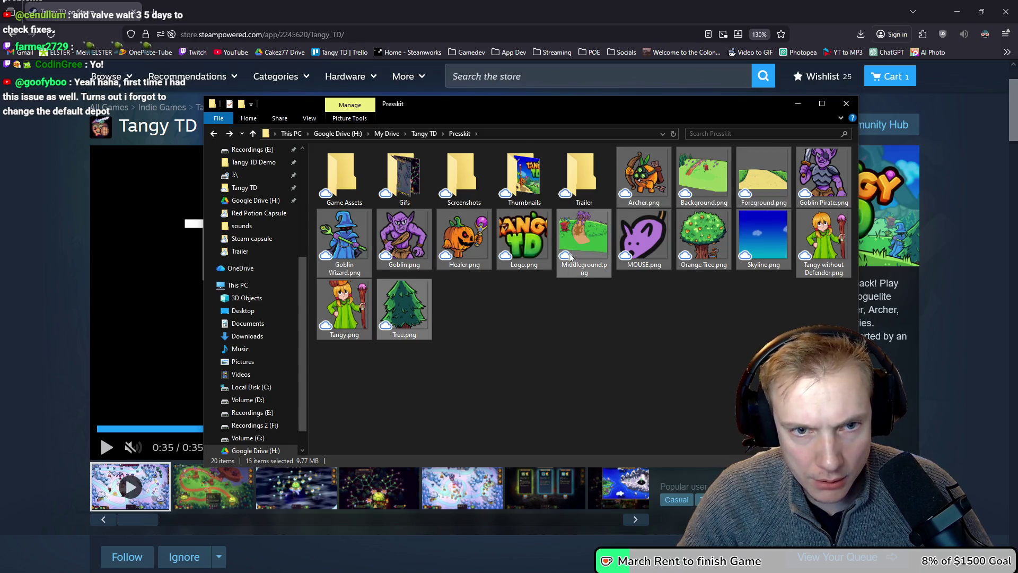
left_click_drag(593, 243, 341, 177)
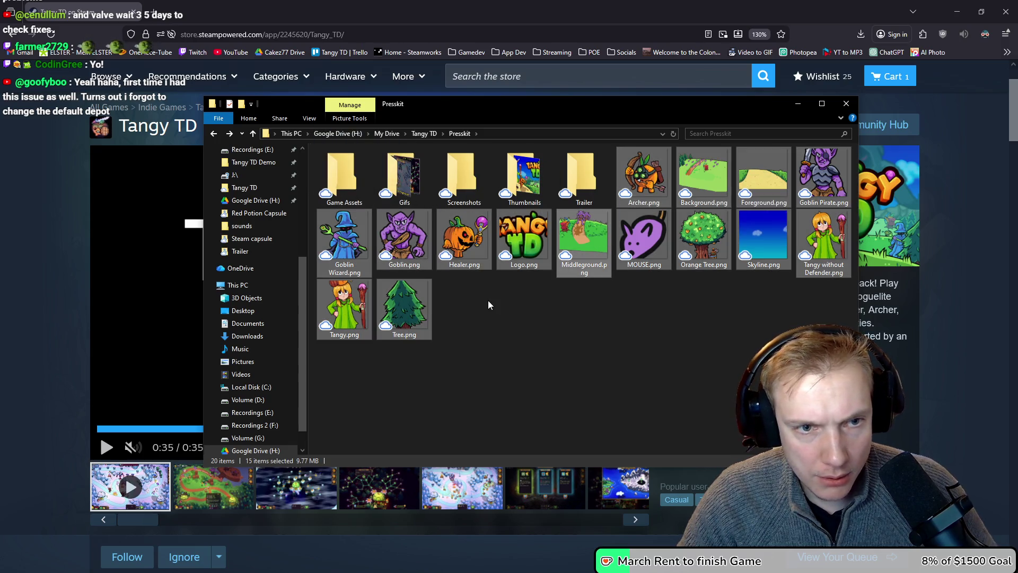
left_click(422, 134)
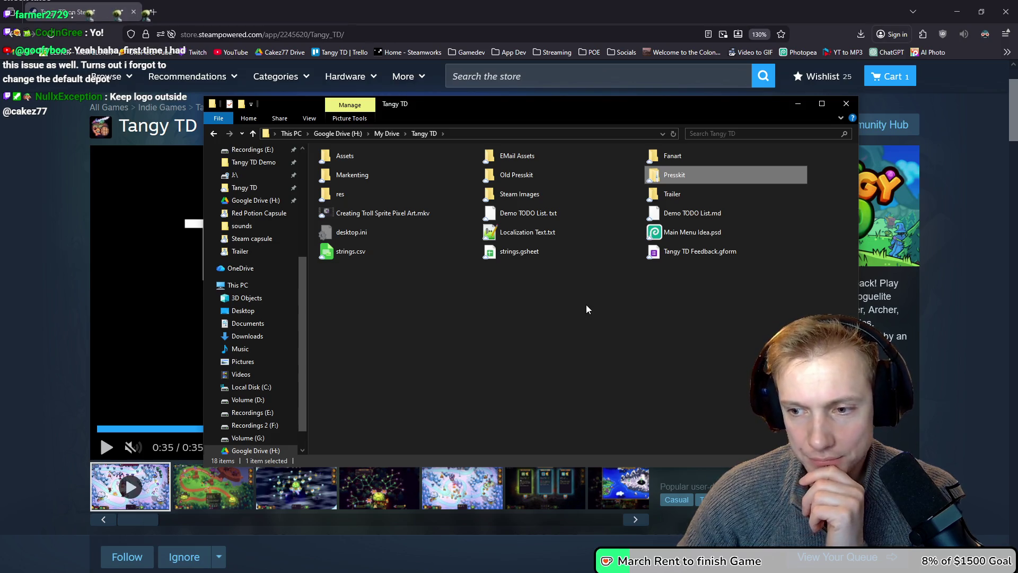
- Move Logo.png from Presskit > Game Assets directly into Presskit
double_click(663, 177)
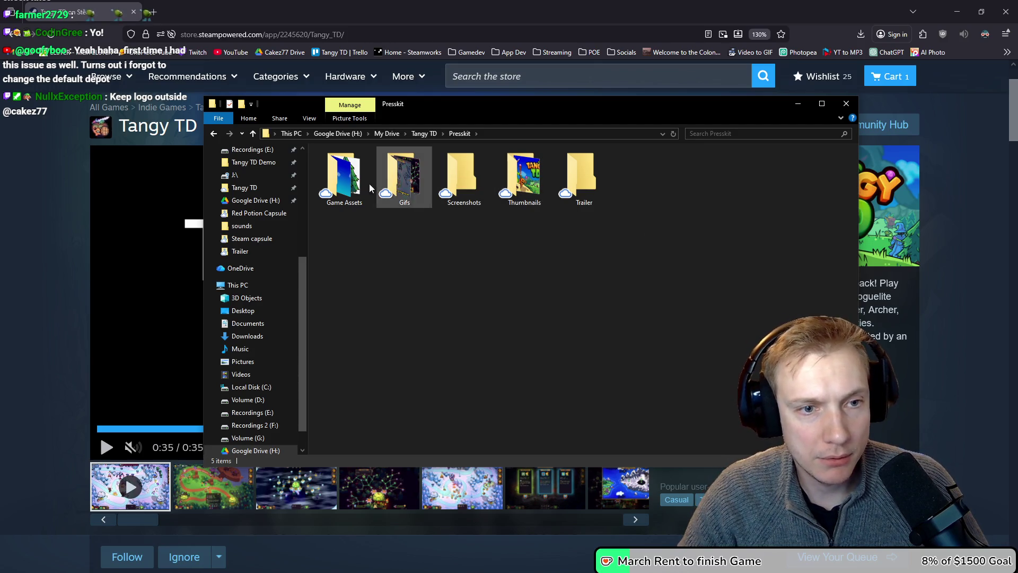
double_click(359, 174)
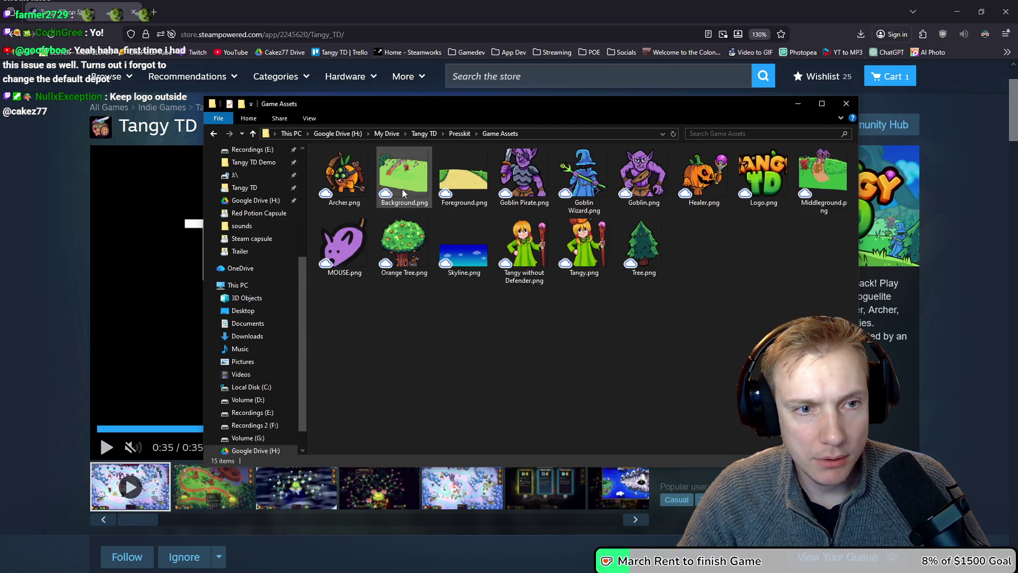
left_click(764, 175)
key("ctrl+c")
key("alt+Left")
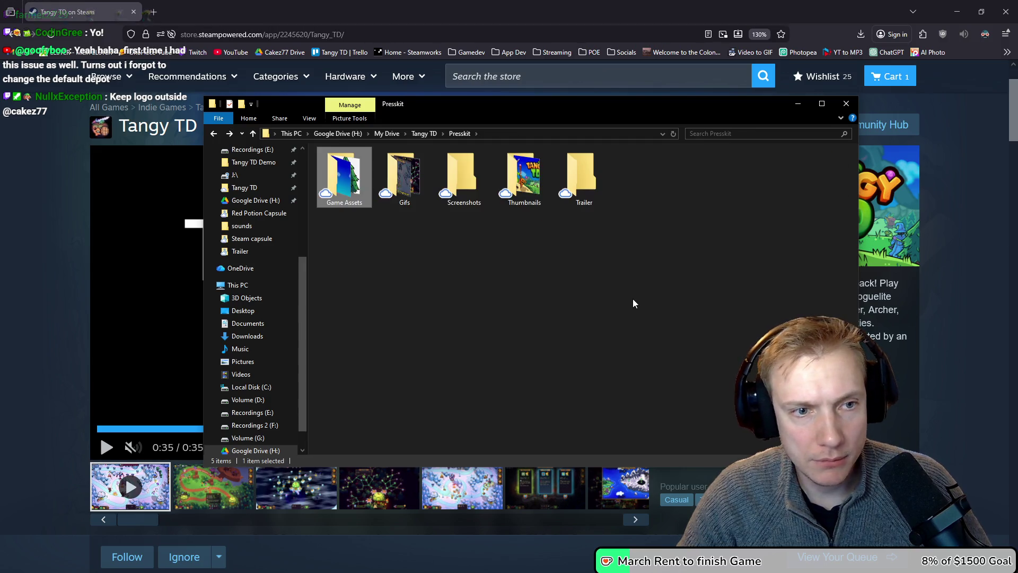
key("ctrl+v")
- Review Presskit's six items and open its Thumbnails folder
left_click(554, 285)
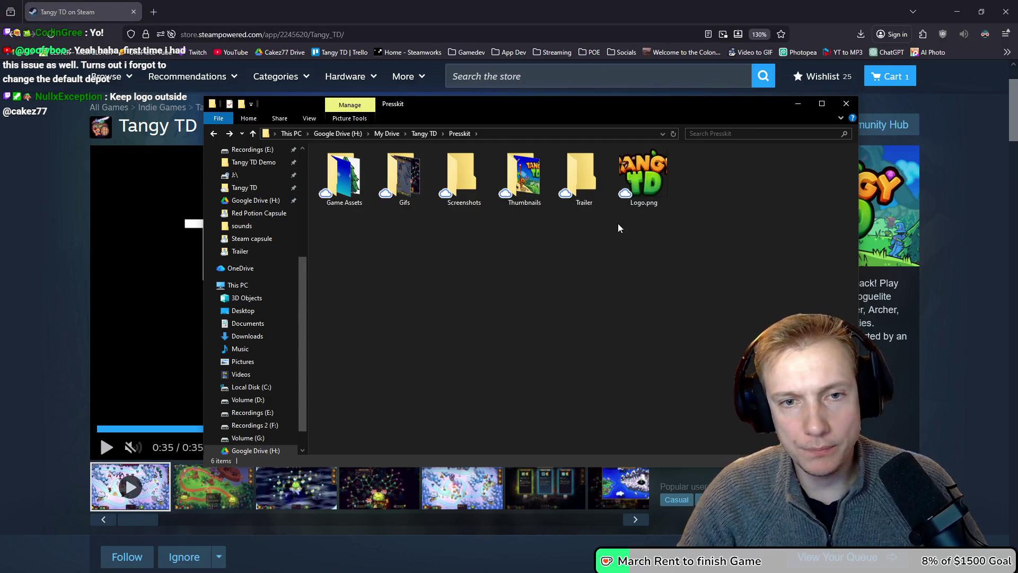
mouse_move(703, 258)
left_mouse_down()
mouse_move(498, 146)
mouse_move(313, 149)
left_mouse_up()
left_click(545, 268)
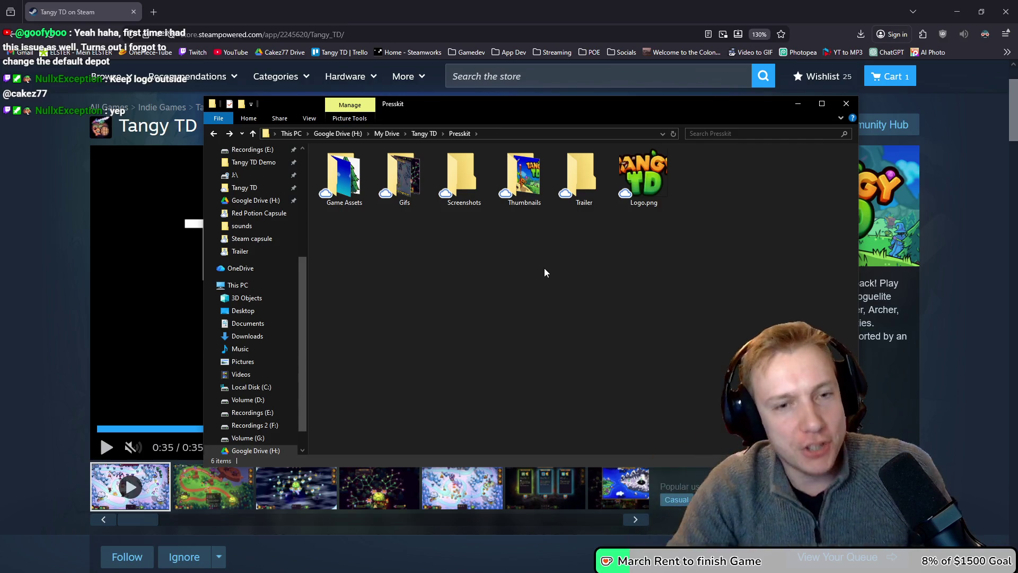
double_click(523, 178)
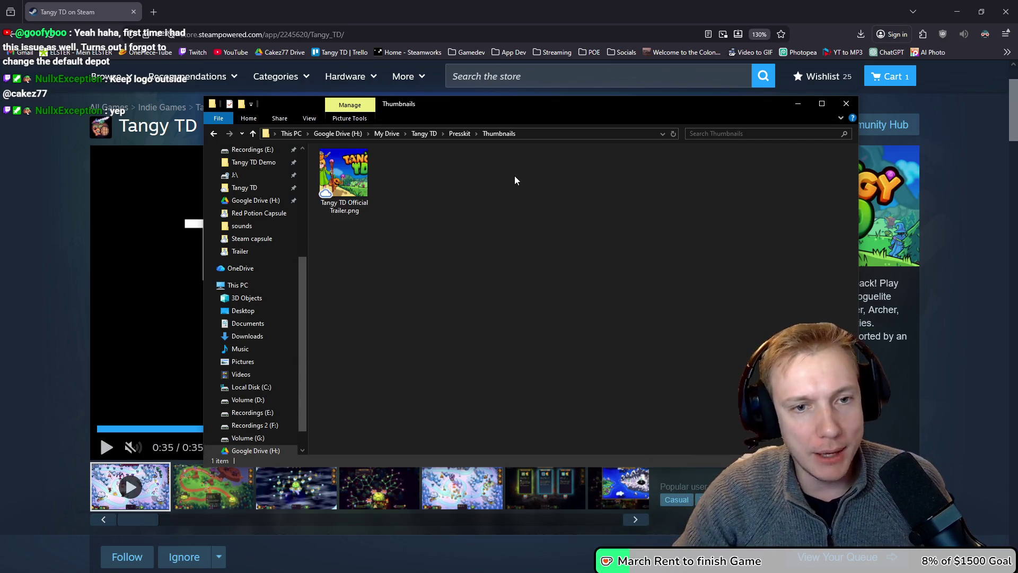
- Preview Tangy TD Official Trailer.png full-size, then return to Photopea
double_click(355, 175)
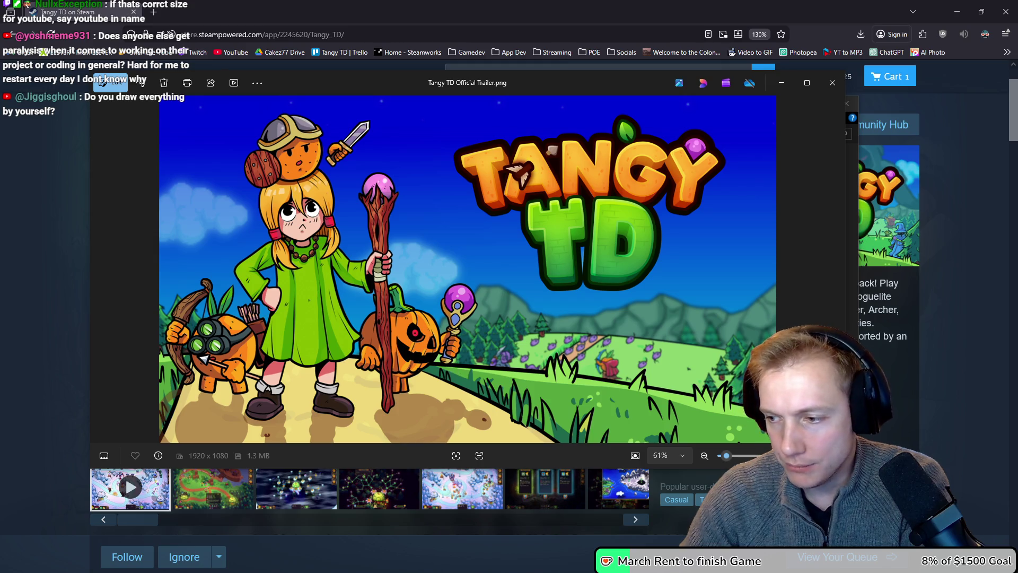
key("alt+Tab")
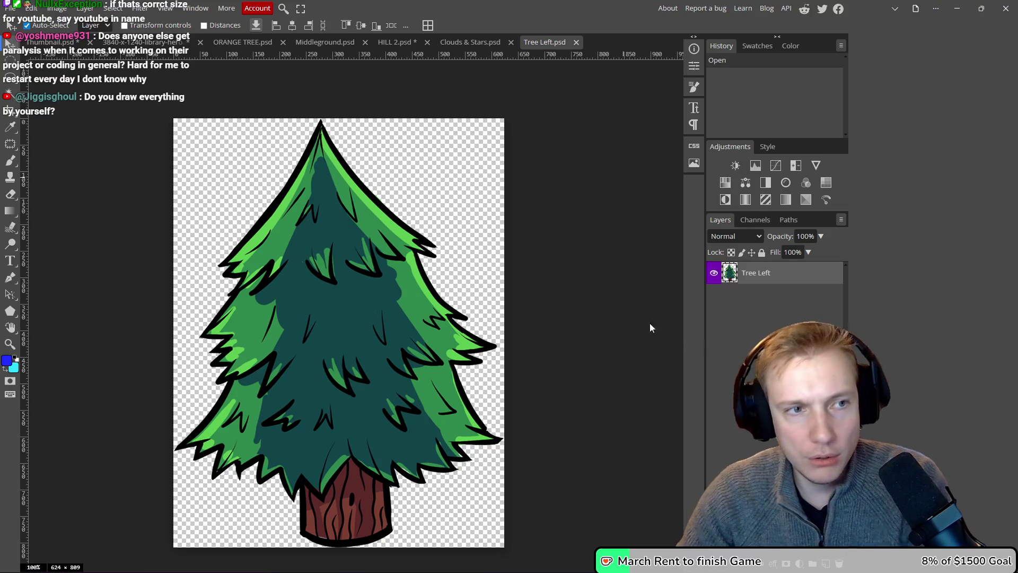
- Shift the foreground characters right, mirror them horizontally, then nudge them slightly back left
left_click(53, 43)
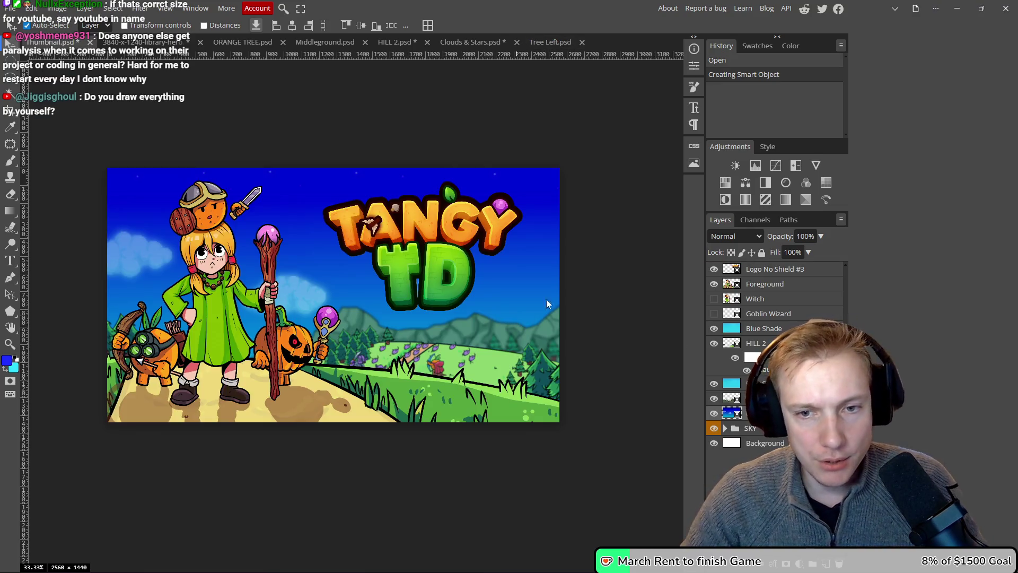
mouse_move(234, 335)
left_mouse_down()
mouse_move(263, 335)
mouse_move(244, 327)
left_mouse_up()
left_click(31, 8)
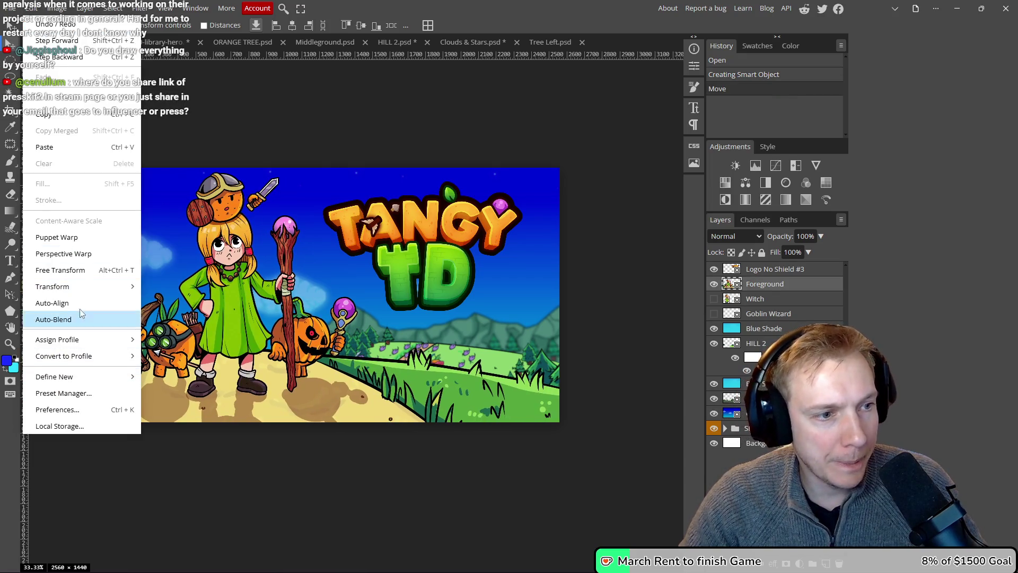
mouse_move(106, 286)
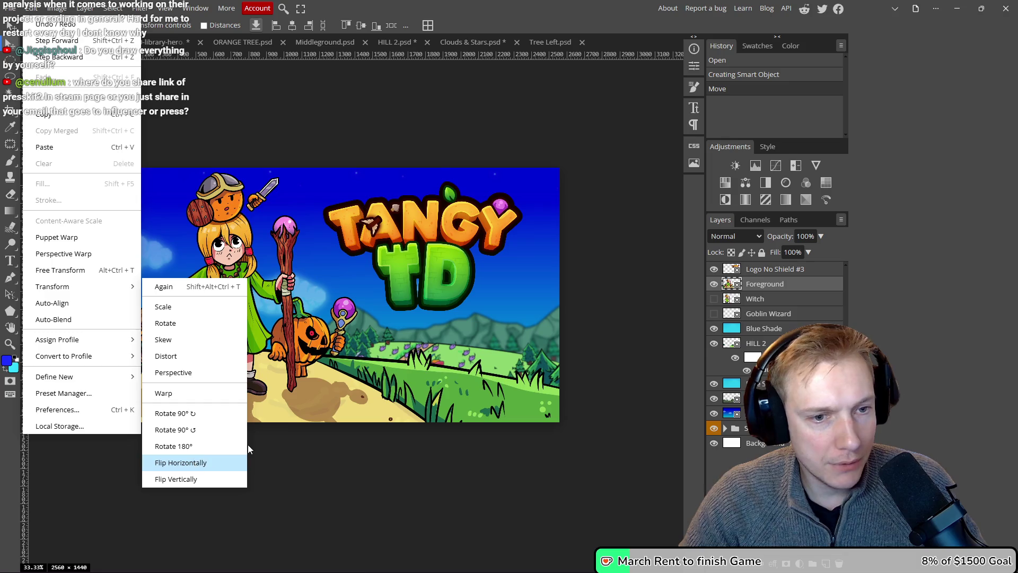
left_click(234, 463)
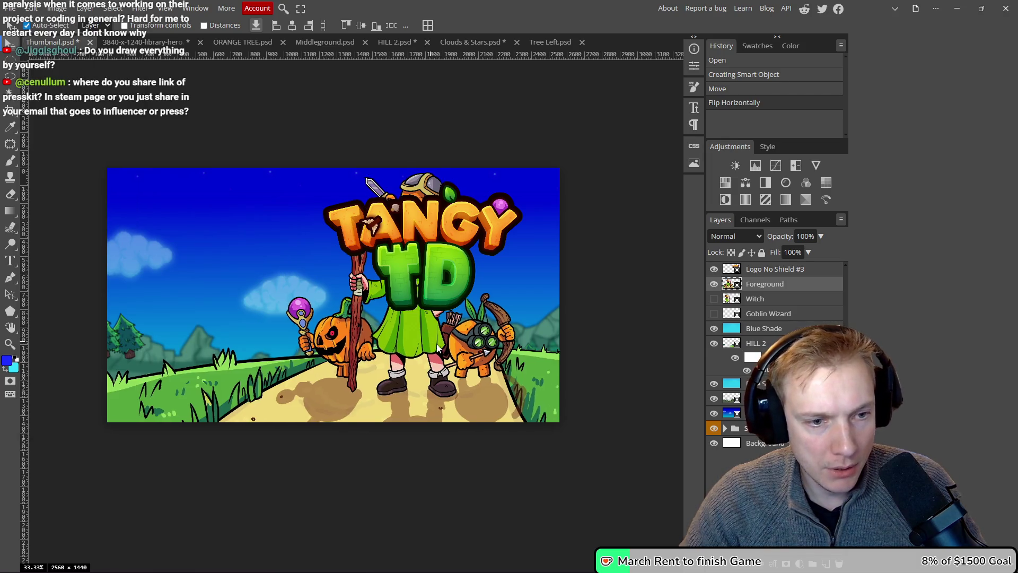
left_click_drag(462, 357, 458, 358)
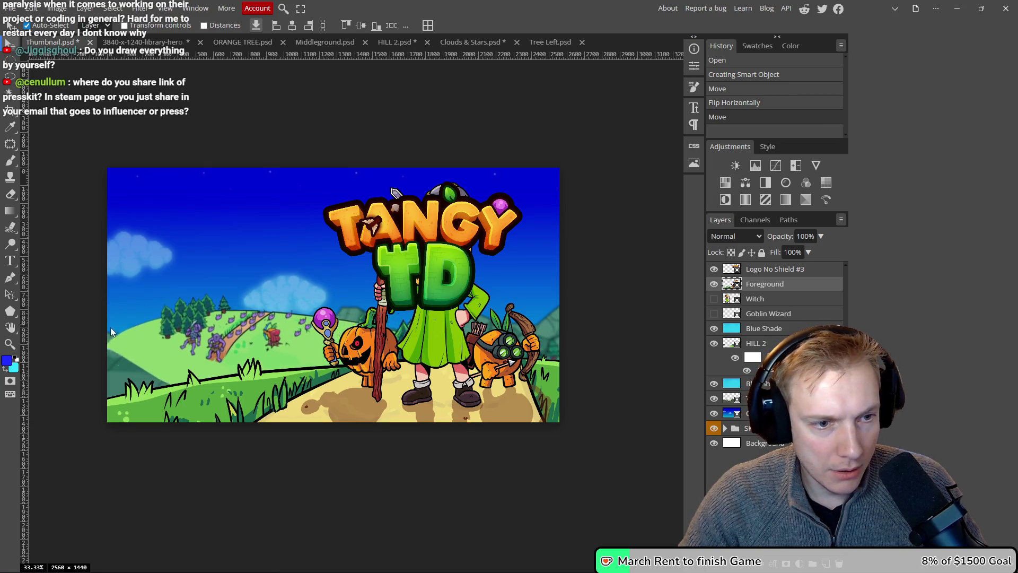
- Mirror the left hill layer and slide it right to reveal its village; raise the mountain hill
left_click_drag(103, 350, 100, 356)
left_click(31, 8)
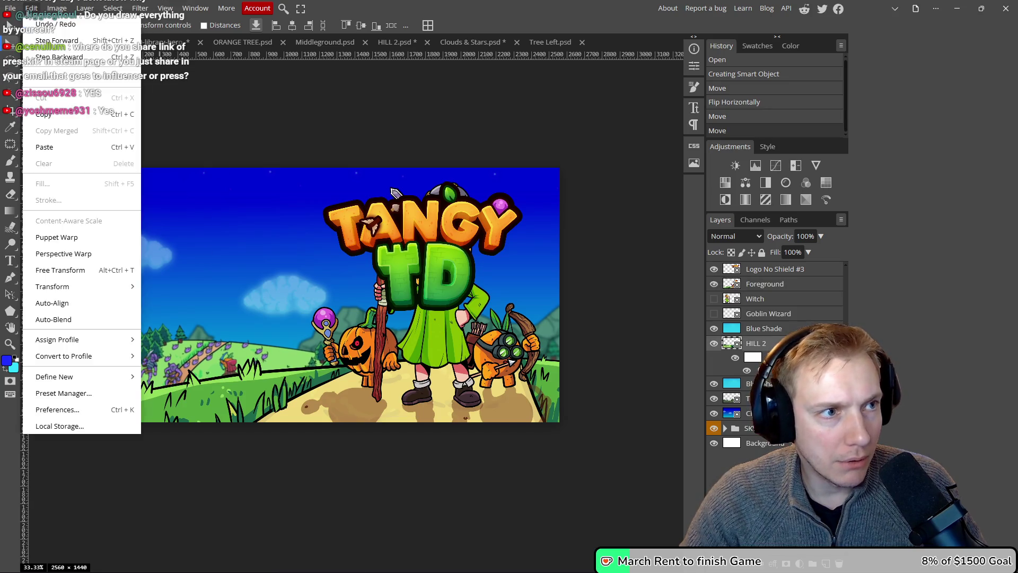
mouse_move(93, 295)
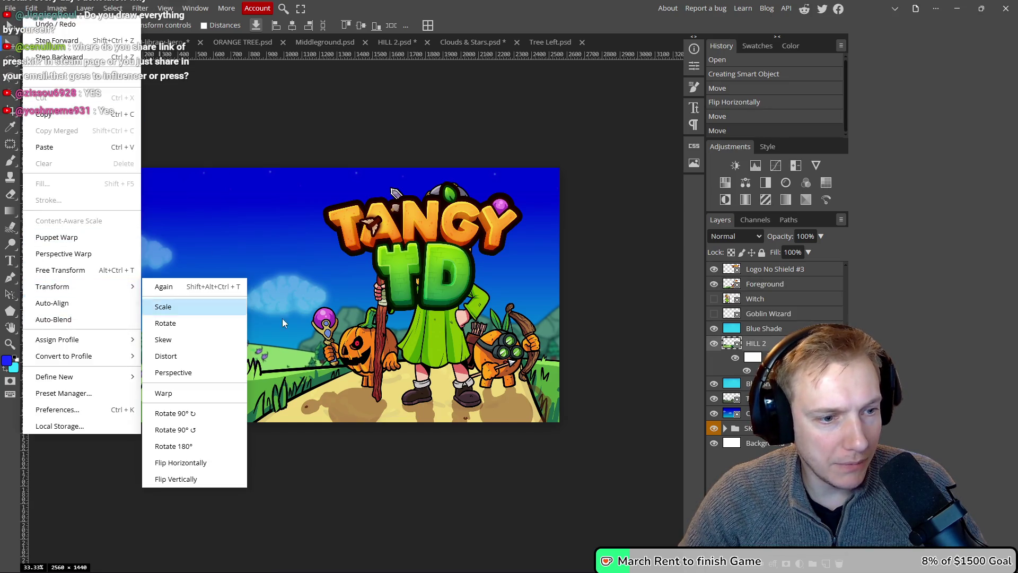
left_click(198, 466)
mouse_move(244, 378)
left_mouse_down()
mouse_move(273, 352)
mouse_move(326, 365)
left_mouse_up()
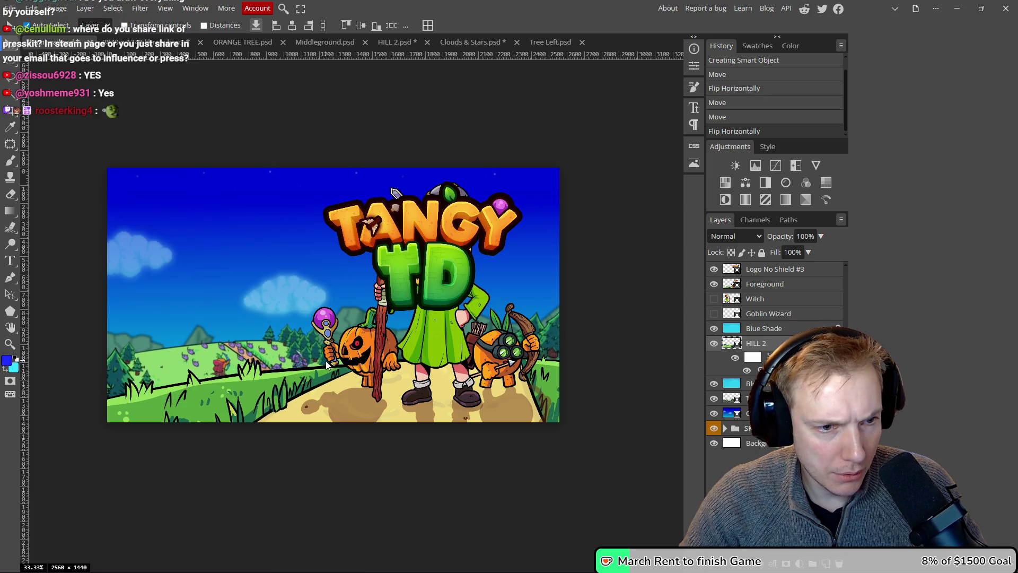
mouse_move(194, 346)
left_mouse_down()
mouse_move(186, 317)
mouse_move(46, 316)
mouse_move(218, 326)
left_mouse_up()
- Try moving the hill and clouds further right, undoing both moves
left_click(29, 9)
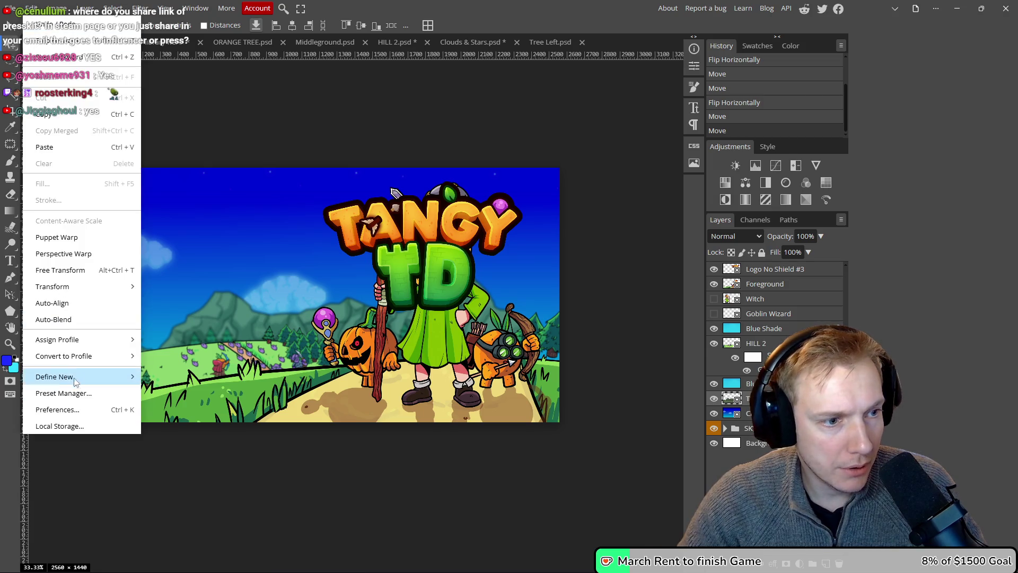
mouse_move(88, 294)
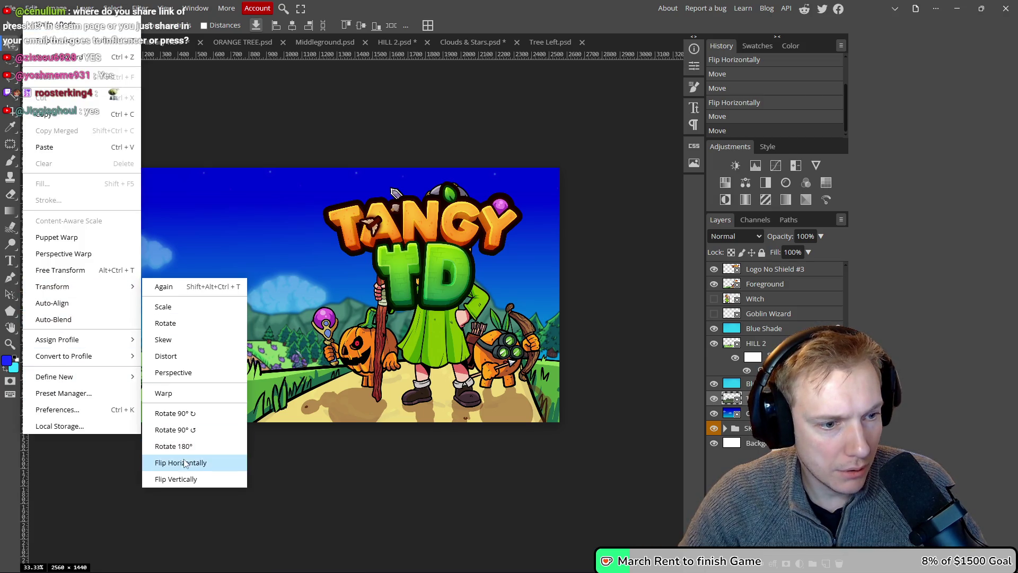
mouse_move(259, 317)
left_mouse_down()
mouse_move(367, 320)
mouse_move(209, 326)
mouse_move(265, 336)
mouse_move(191, 313)
mouse_move(221, 316)
left_mouse_up()
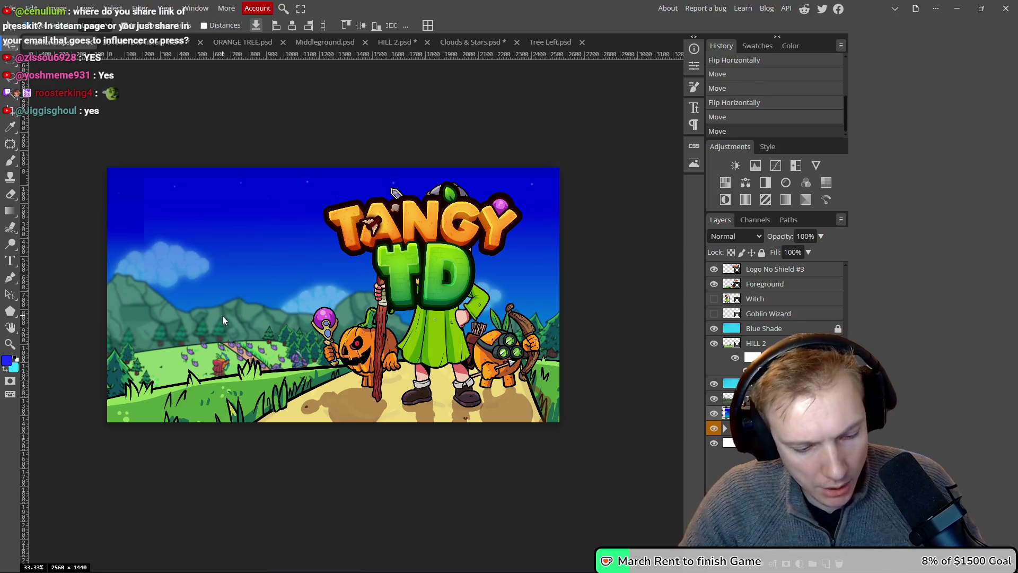
key("ctrl+z")
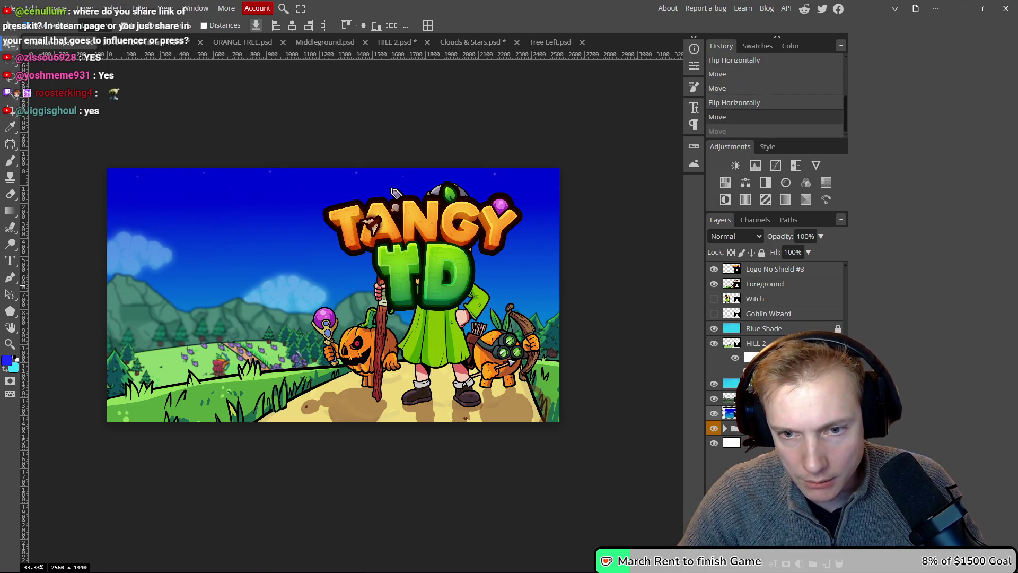
mouse_move(250, 234)
left_mouse_down()
mouse_move(241, 233)
mouse_move(254, 225)
mouse_move(310, 222)
left_mouse_up()
key("ctrl+z")
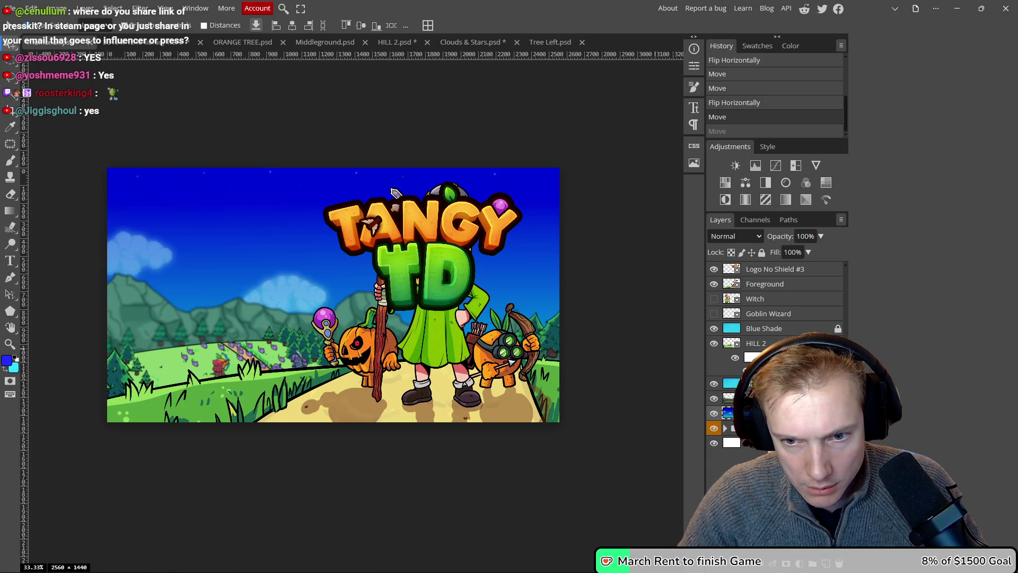
- Change the current layer's lock, move the mountain layer, and move the Tangy TD logo upper left
left_click(762, 253)
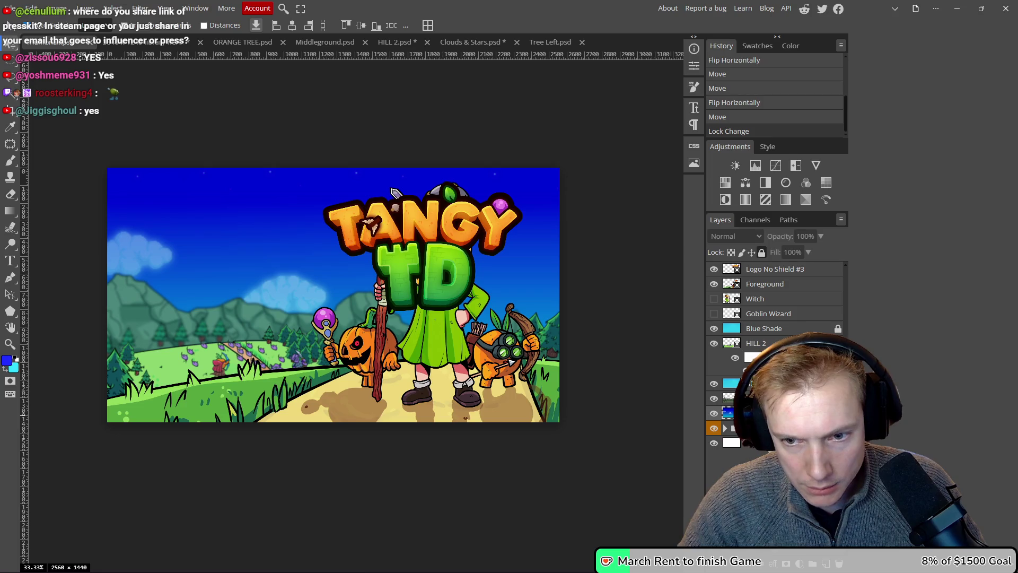
left_click(762, 253)
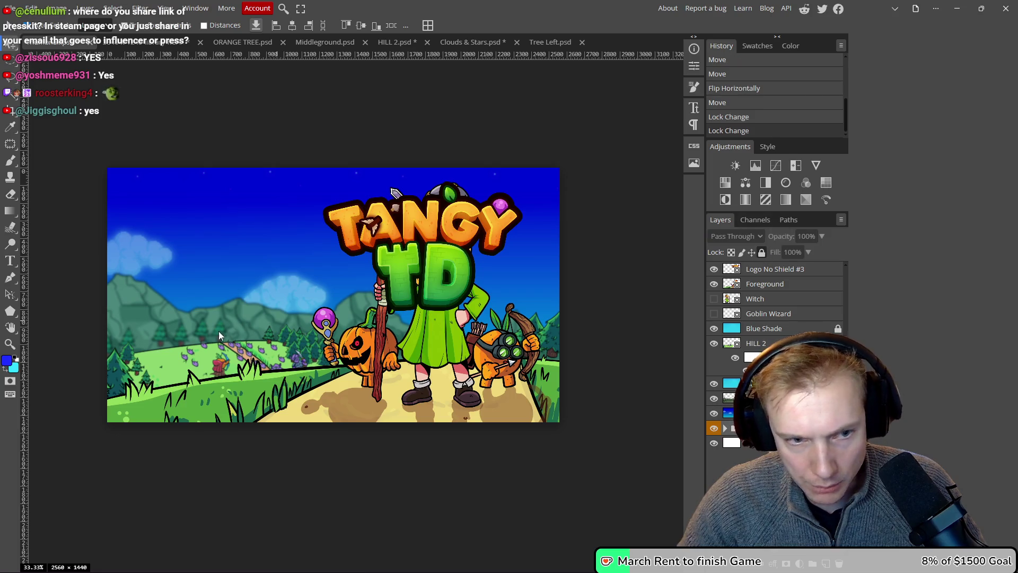
left_click(249, 319)
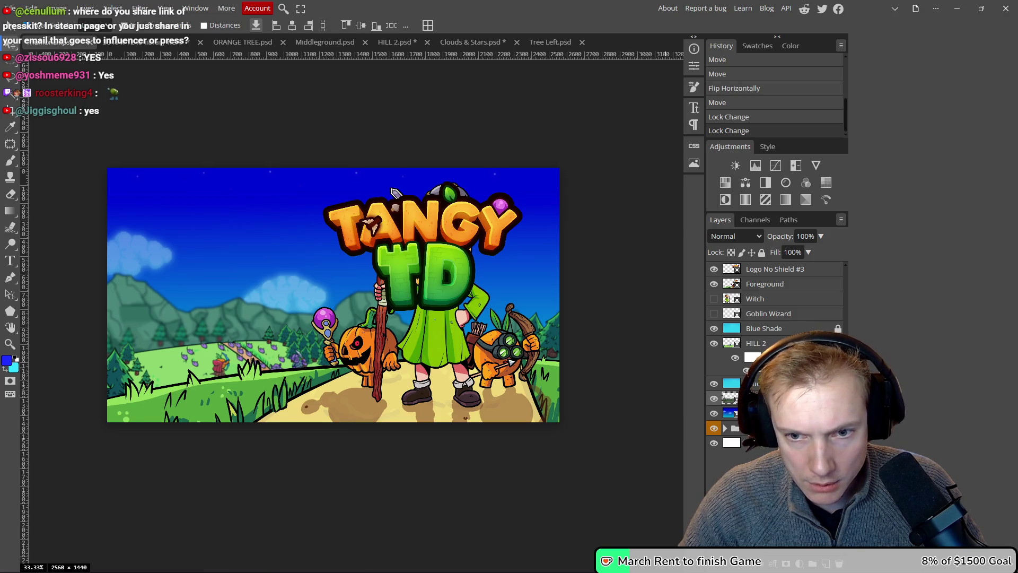
left_click(743, 428)
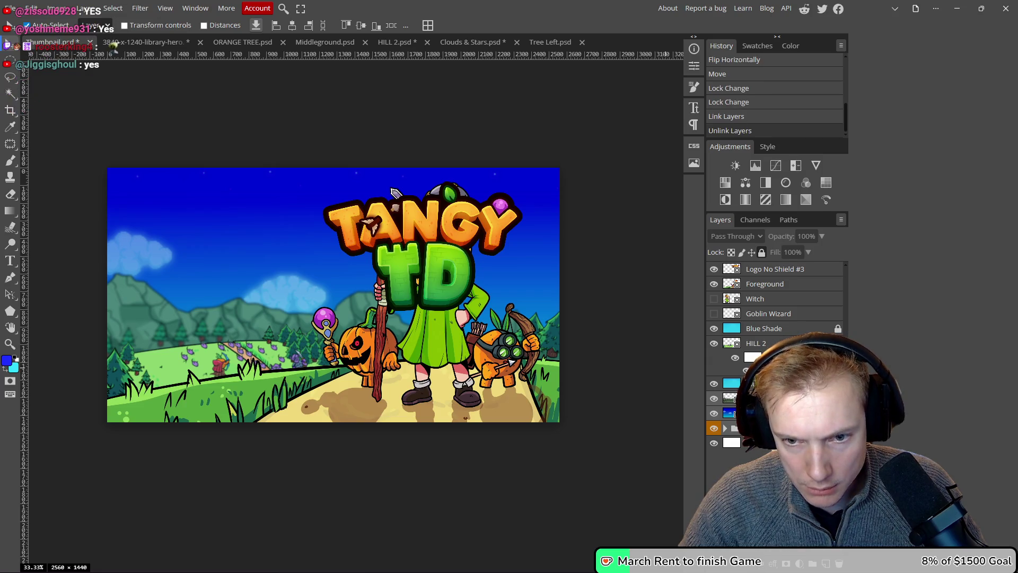
mouse_move(255, 316)
left_mouse_down()
mouse_move(292, 313)
mouse_move(200, 326)
left_mouse_up()
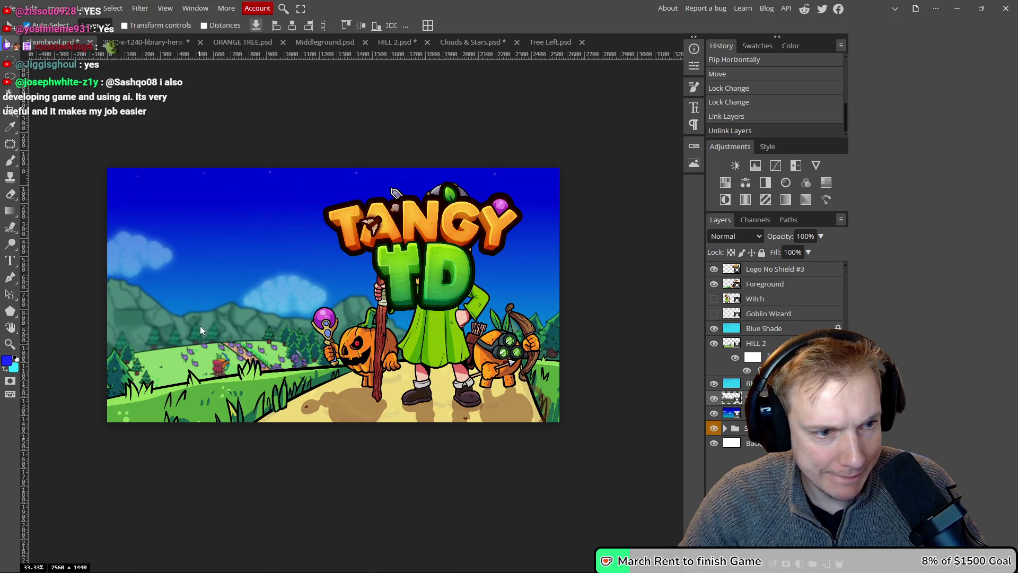
mouse_move(434, 258)
left_mouse_down()
mouse_move(235, 244)
mouse_move(252, 249)
mouse_move(244, 252)
left_mouse_up()
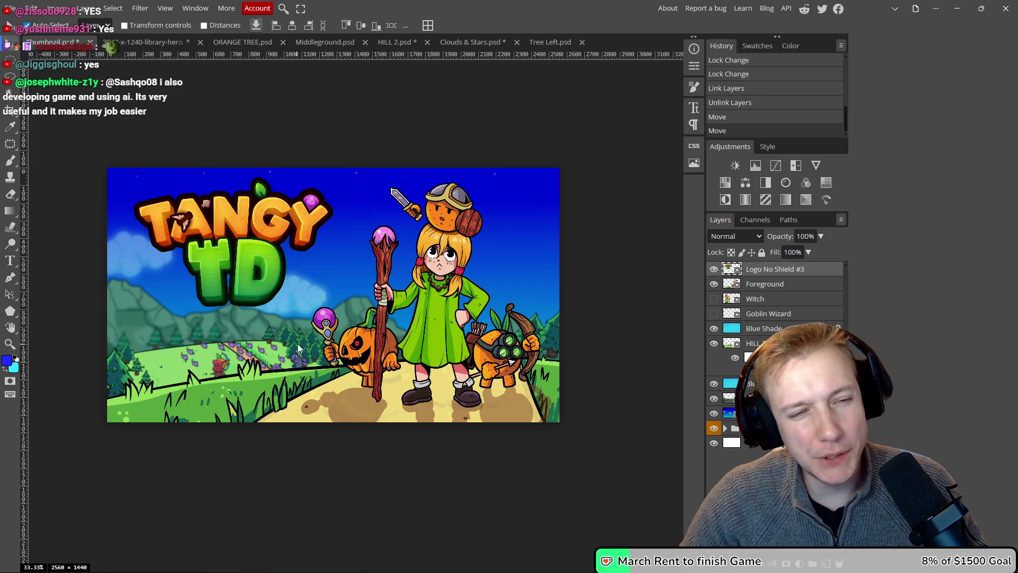
- Nudge the foreground characters up and right, and lower the TANGY TD logo a few pixels
scroll(292, 354, "down", 4)
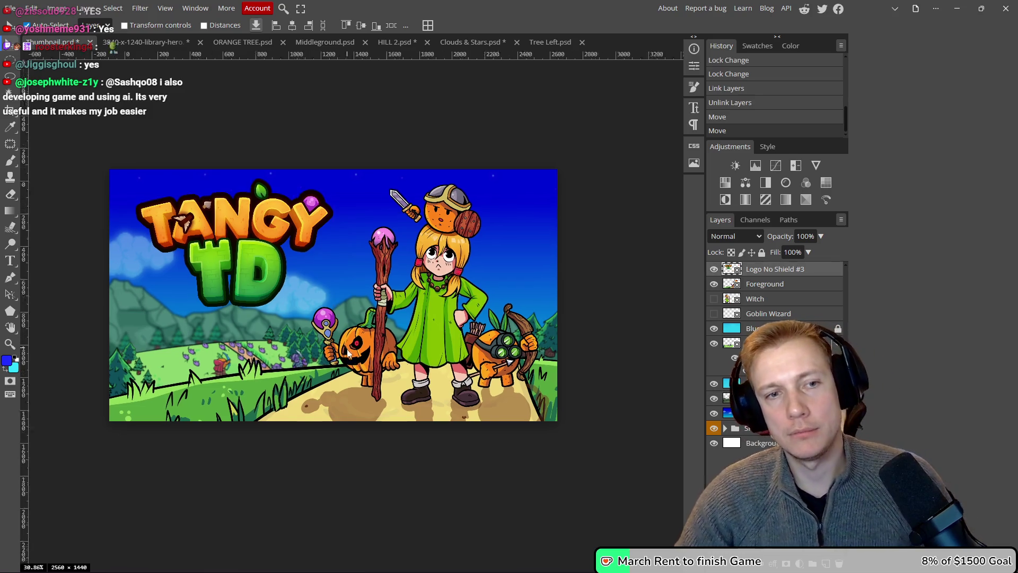
scroll(372, 325, "up", 2)
scroll(370, 325, "up", 1)
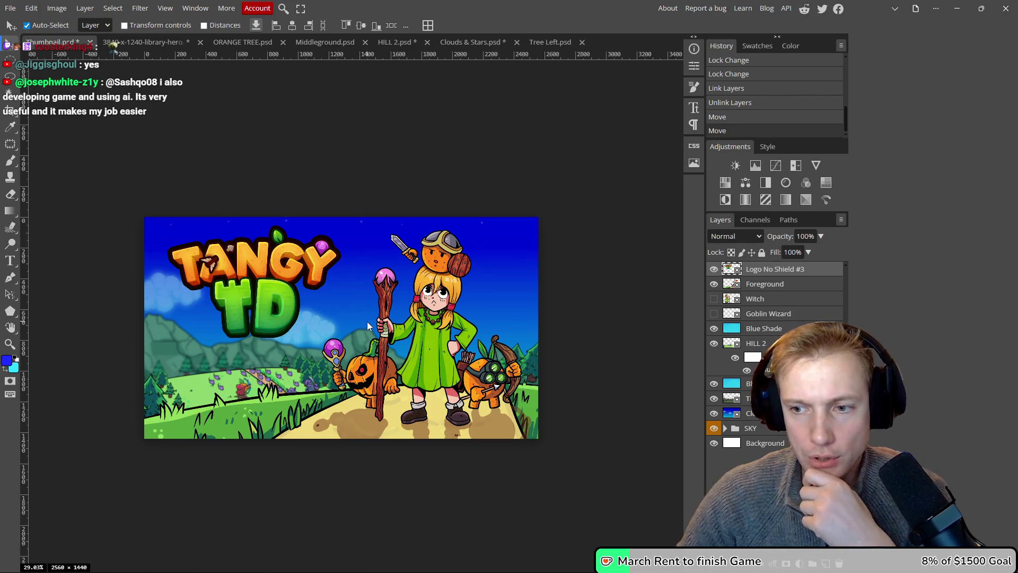
left_click_drag(277, 326, 279, 324)
scroll(249, 343, "up", 3)
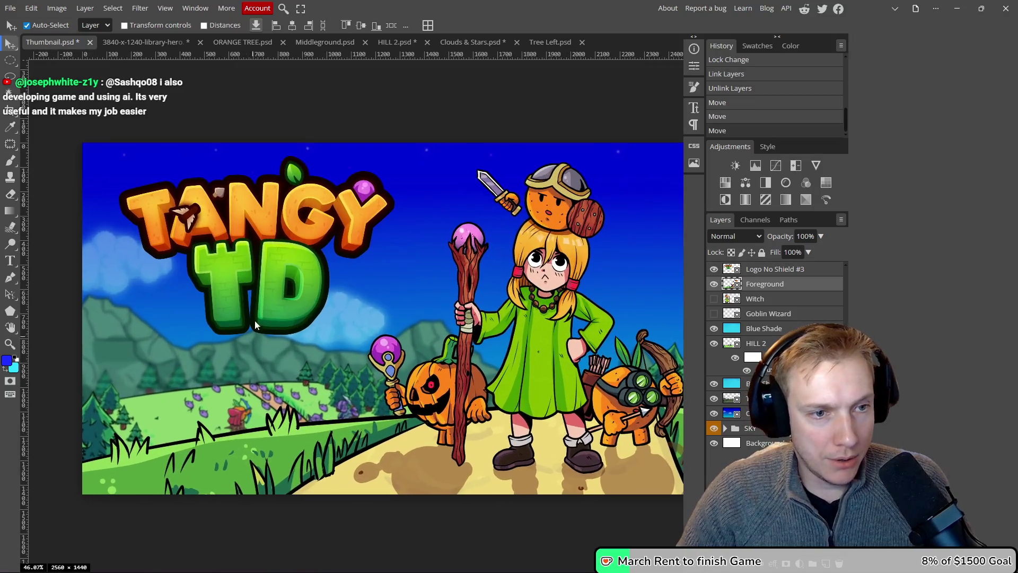
left_click_drag(273, 261, 275, 263)
left_click(275, 263)
- Toggle the dark blue starry sky to compare, lock the layer, and select the sky background layer
scroll(319, 261, "down", 1)
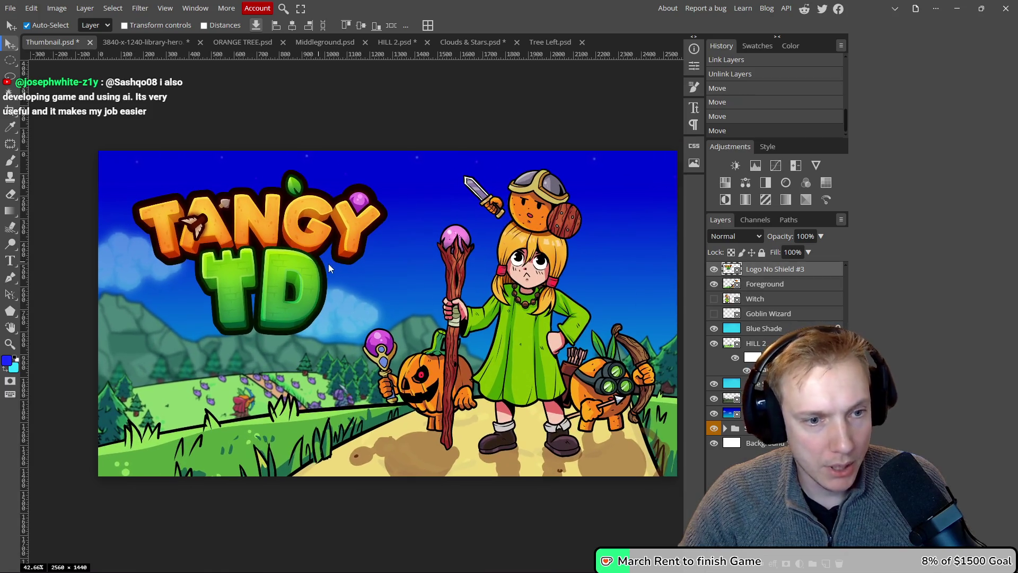
scroll(373, 301, "up", 1)
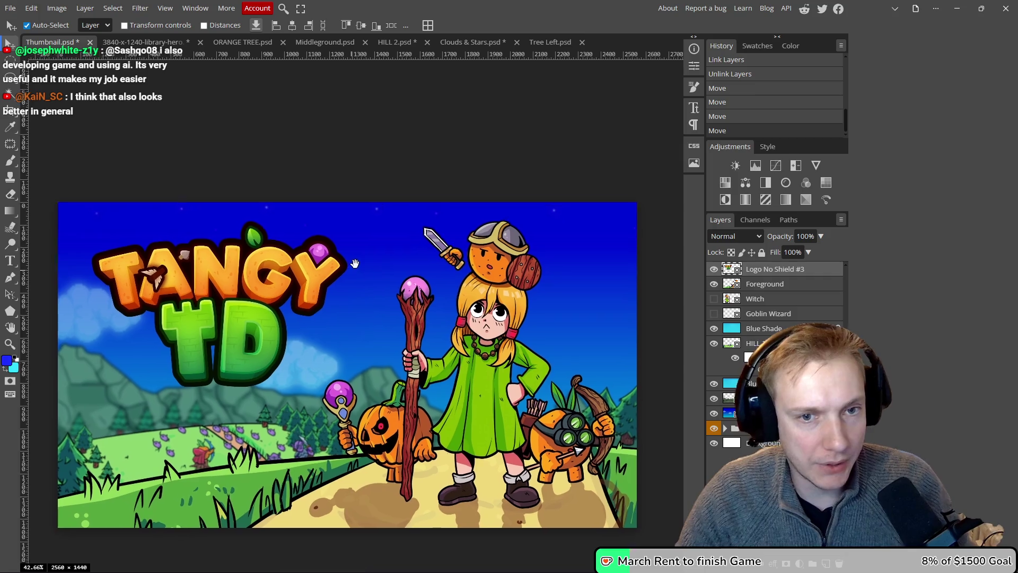
scroll(313, 295, "down", 1)
left_click(713, 413)
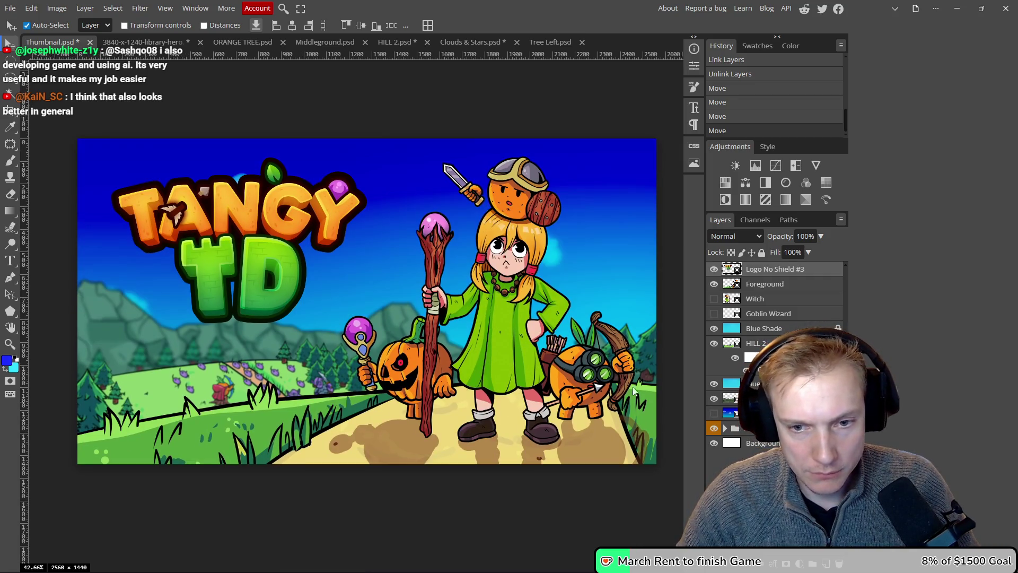
left_click(714, 414)
key("slash")
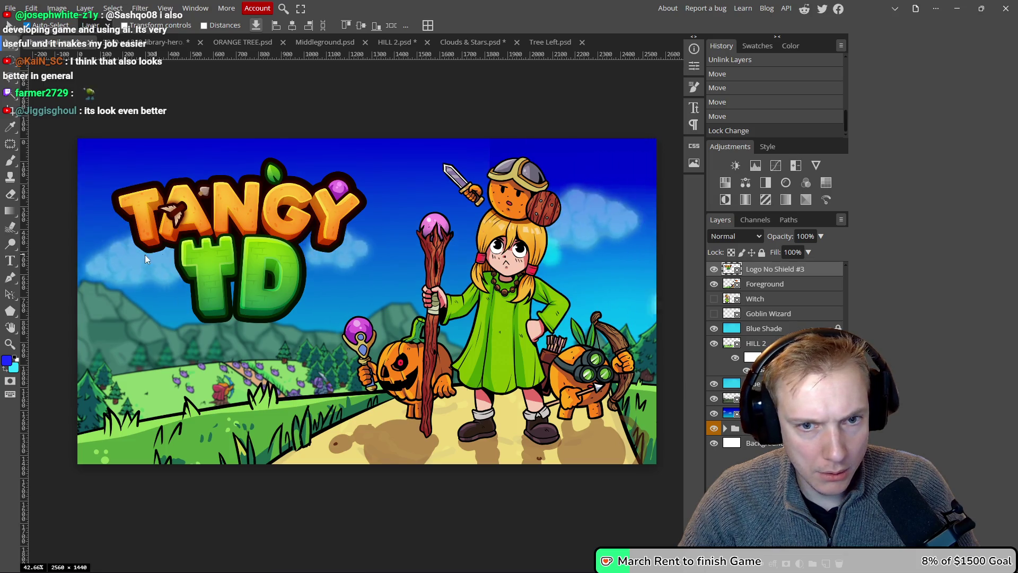
left_click_drag(148, 259, 144, 260)
left_click(730, 415)
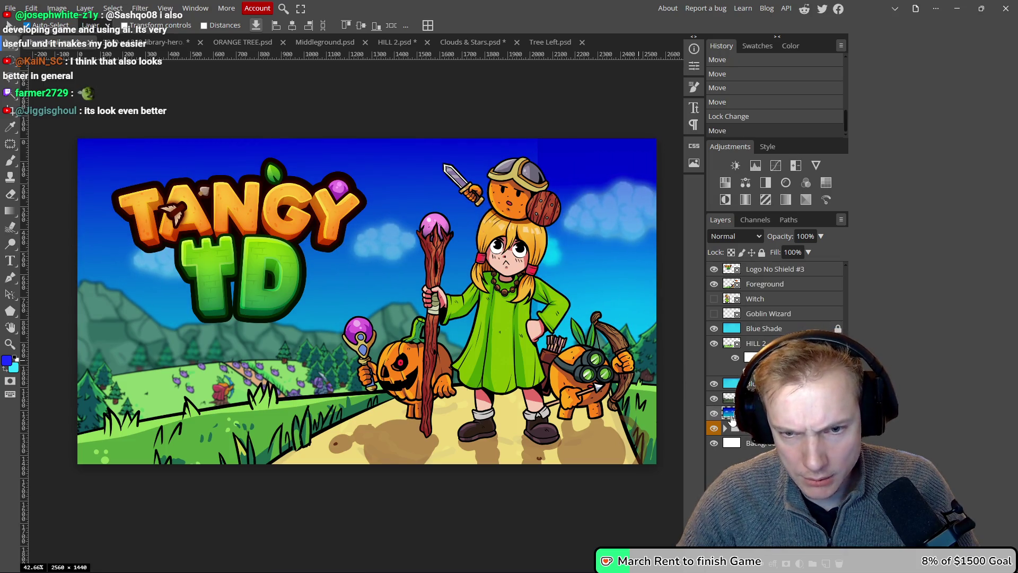
- Open the Clouds & Stars smart object and save it to refresh the thumbnail's sky
double_click(731, 416)
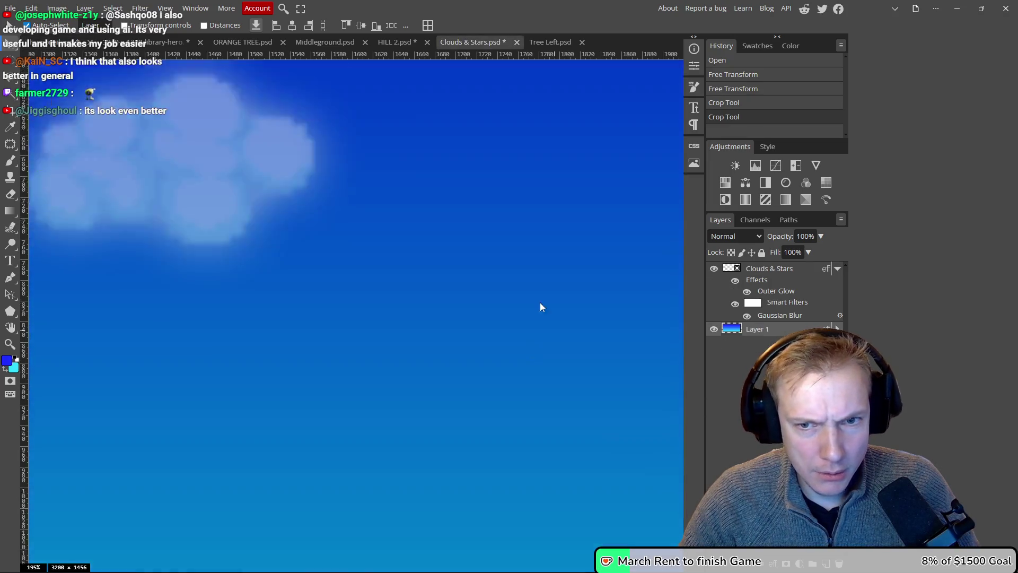
scroll(479, 288, "down", 10)
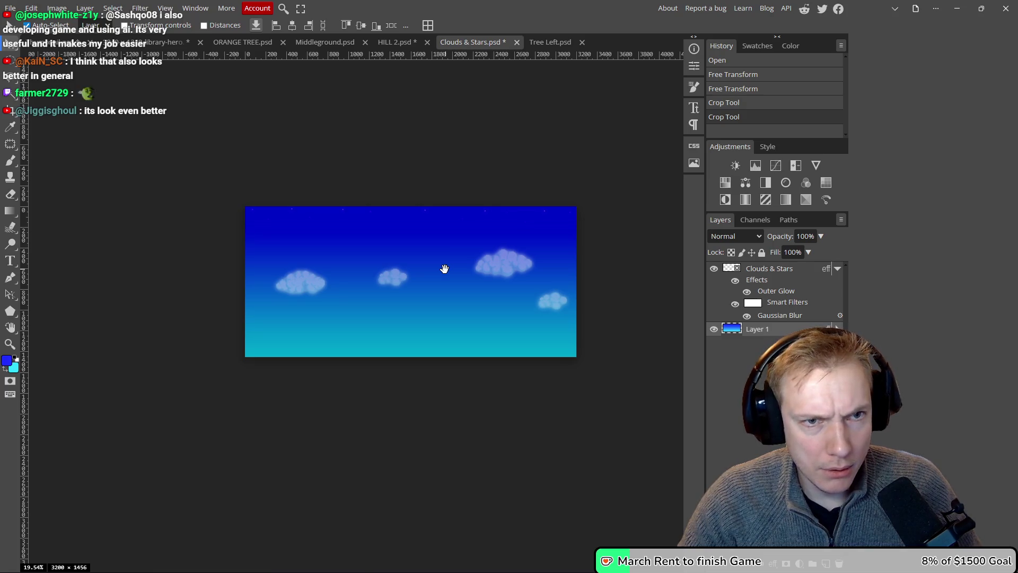
key("ctrl+s")
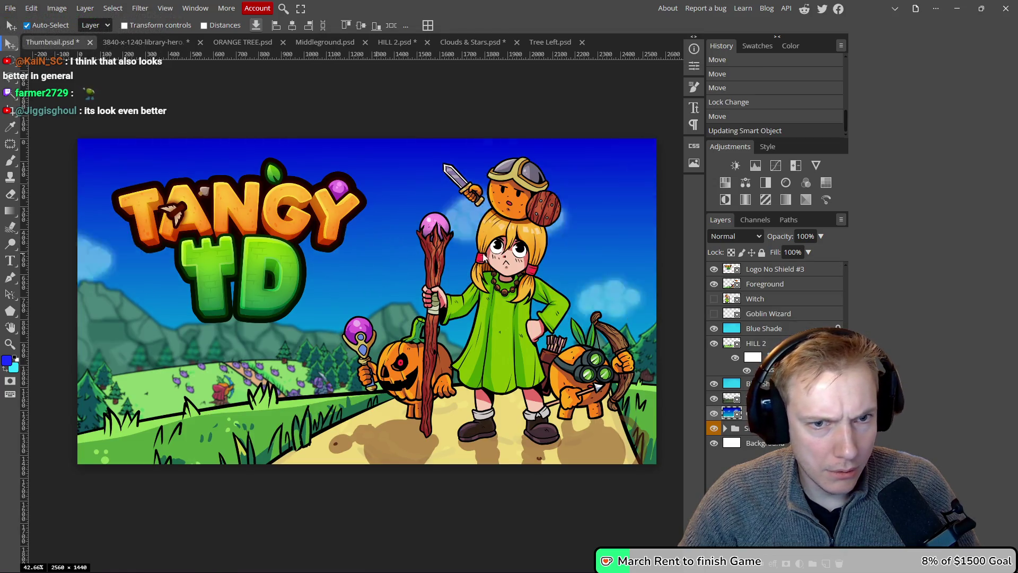
- Delete the old Tangy TD Official Trailer.png from the Thumbnails folder and return to Photopea
left_click(586, 118)
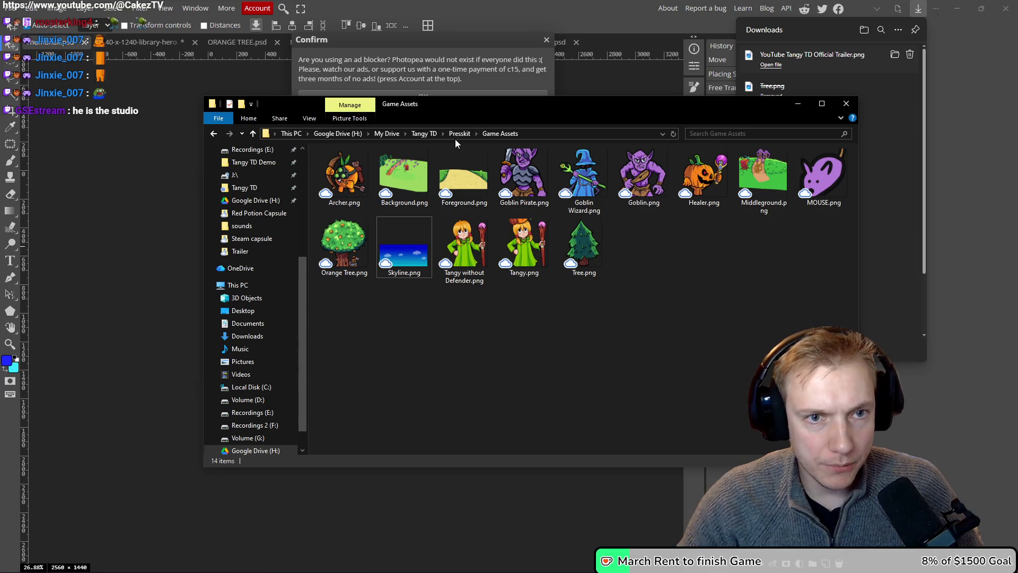
double_click(526, 180)
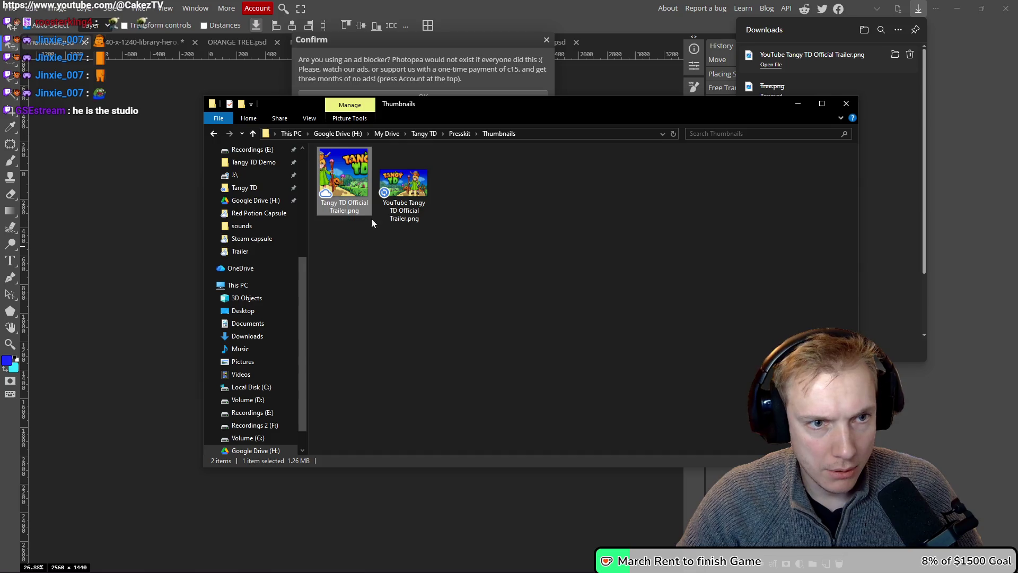
key("Delete")
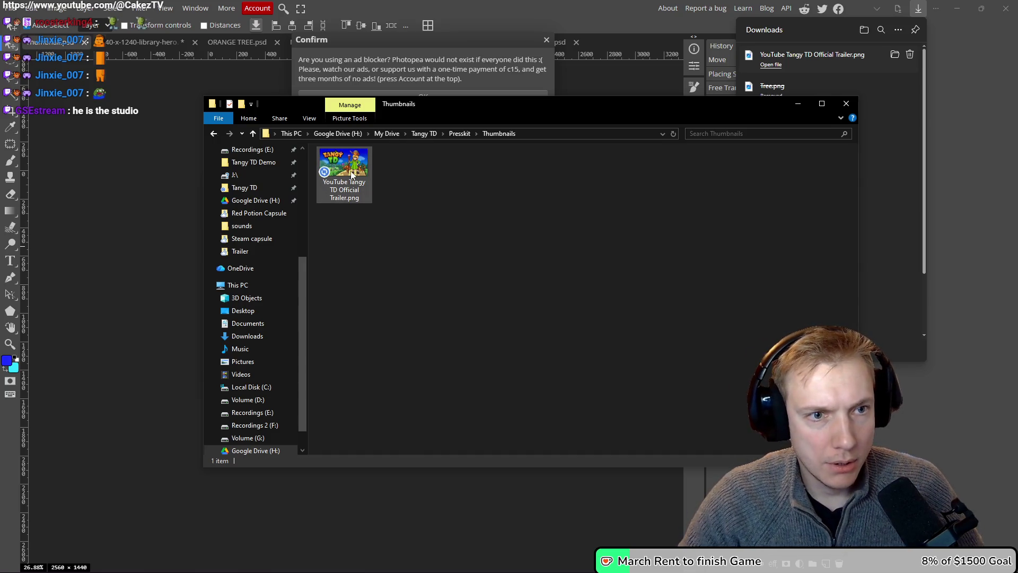
left_click(100, 217)
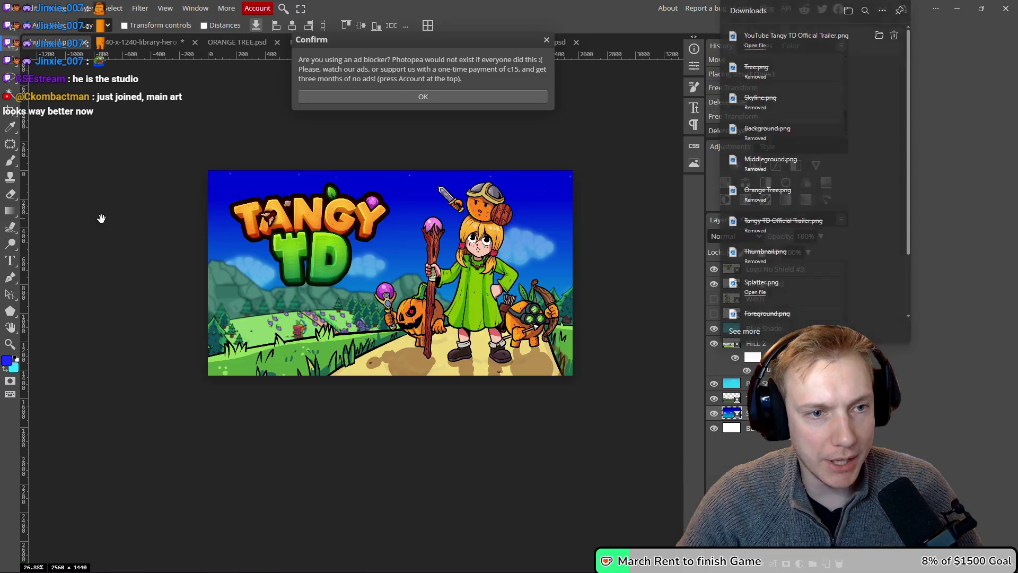
- Export the thumbnail as a 1920-wide PNG, overwriting YouTube Tangy TD Official Trailer.png in Thumbnails
key("ctrl+alt+shift+s")
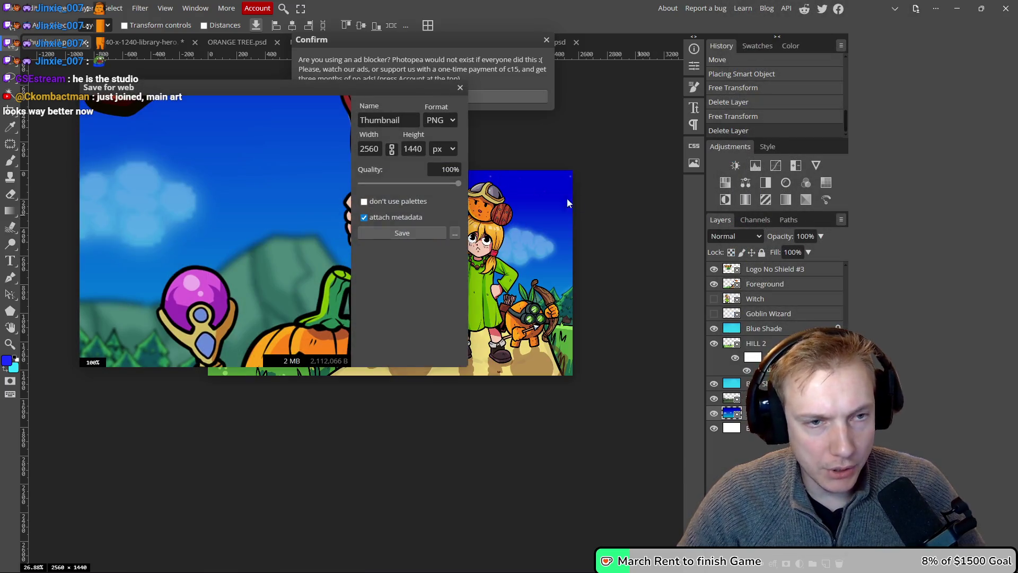
double_click(372, 149)
type("19")
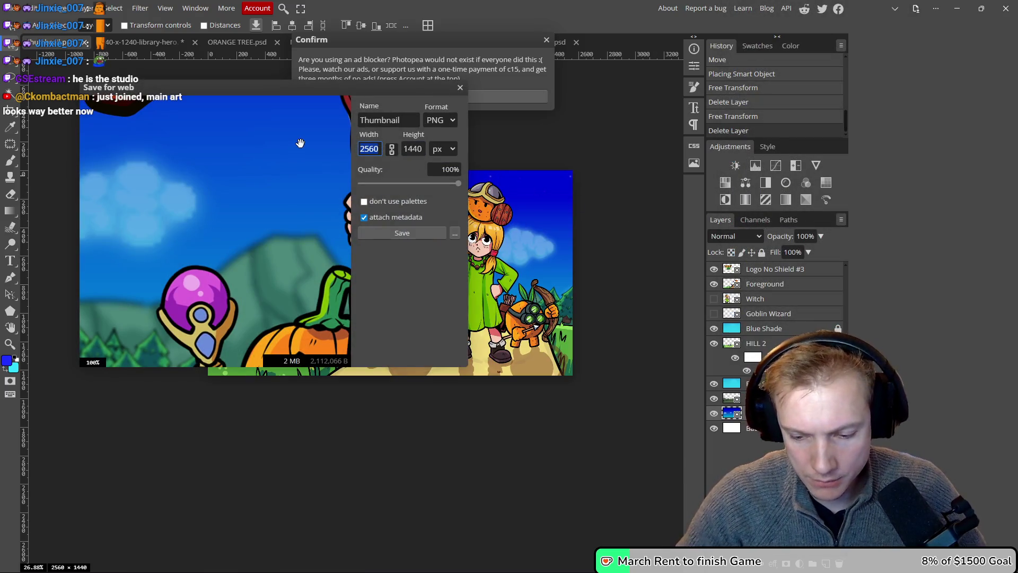
type("20")
key("Return")
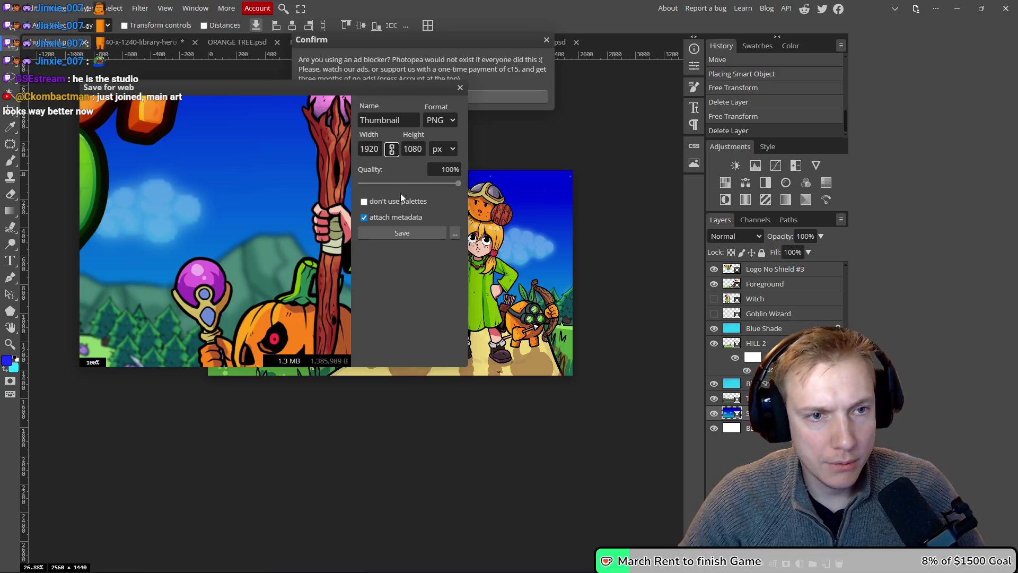
left_click(409, 229)
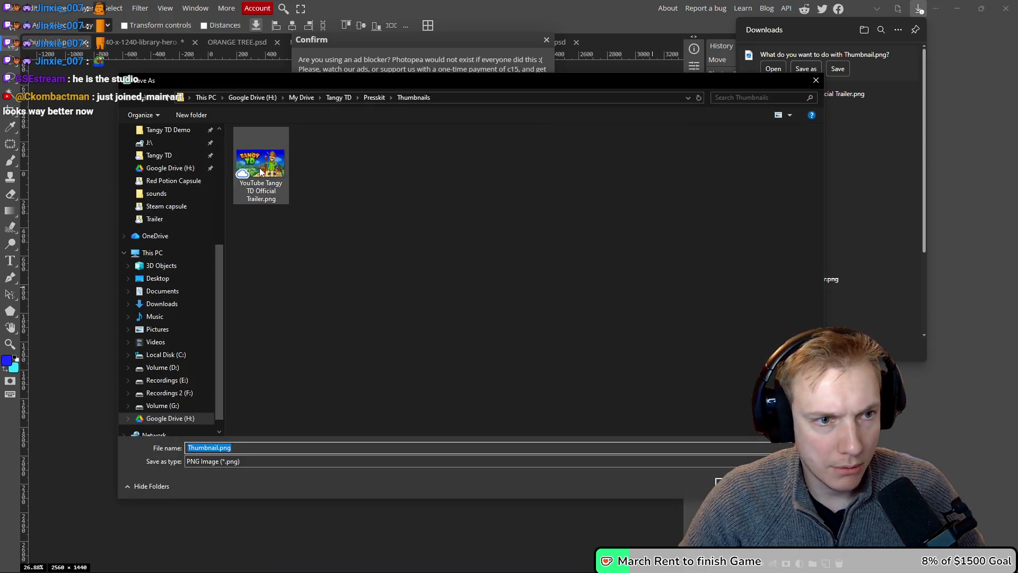
left_click(260, 165)
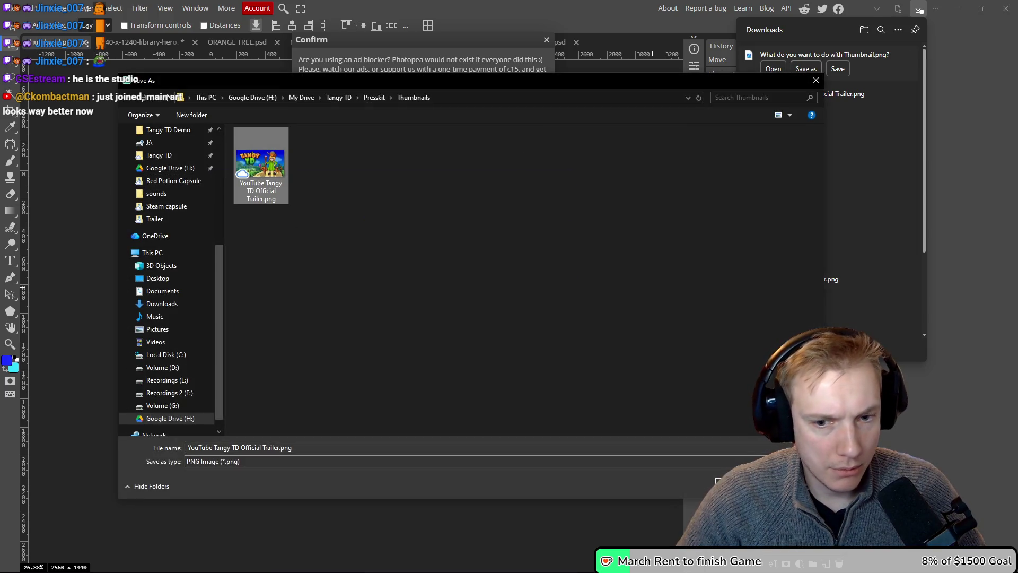
left_click(732, 486)
left_click(531, 298)
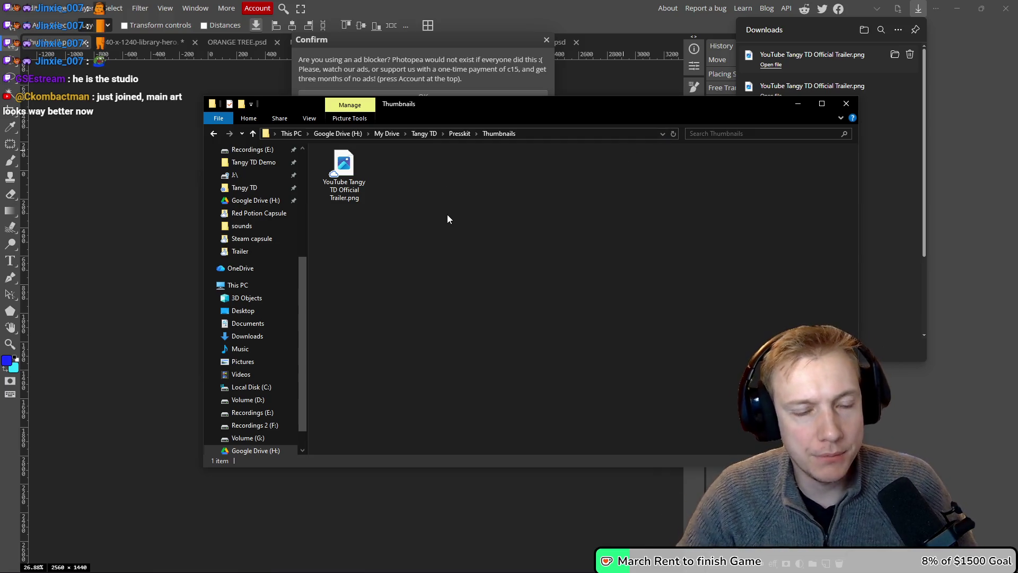
- Go up to Presskit, reopen Thumbnails, and open YouTube Tangy TD Official Trailer.png in Photos
scroll(448, 218, "up", 1)
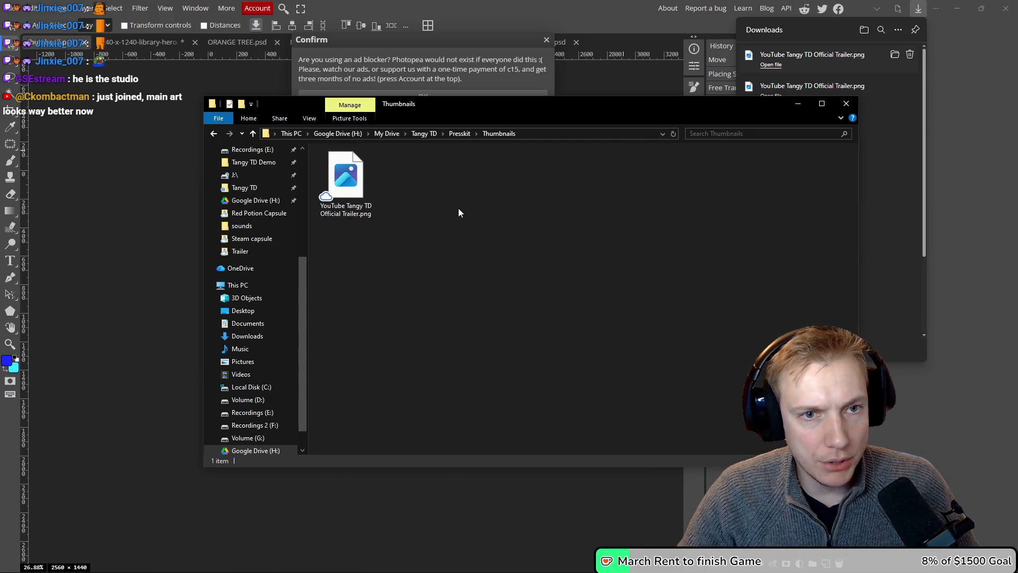
left_click(459, 135)
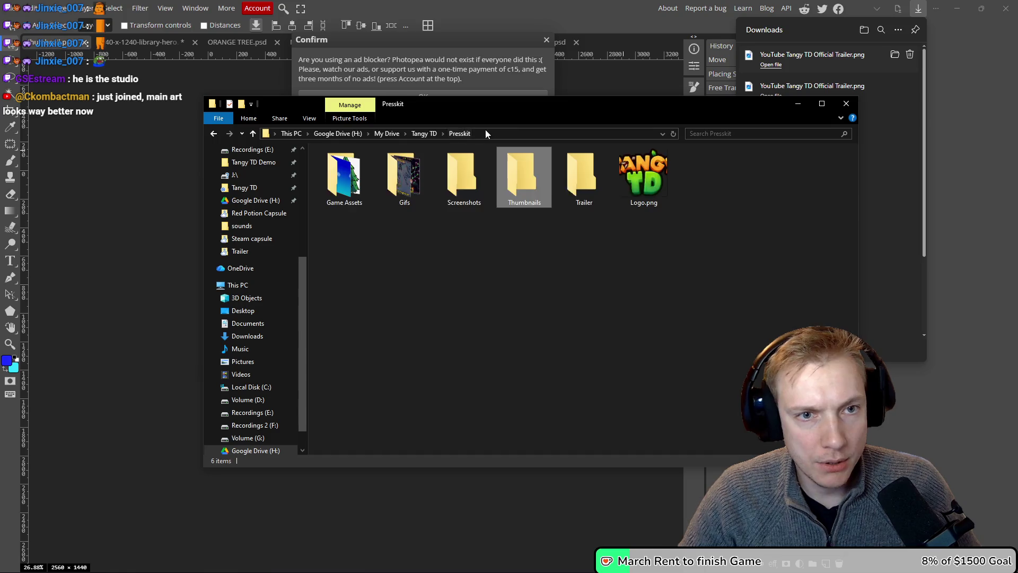
double_click(536, 176)
double_click(348, 180)
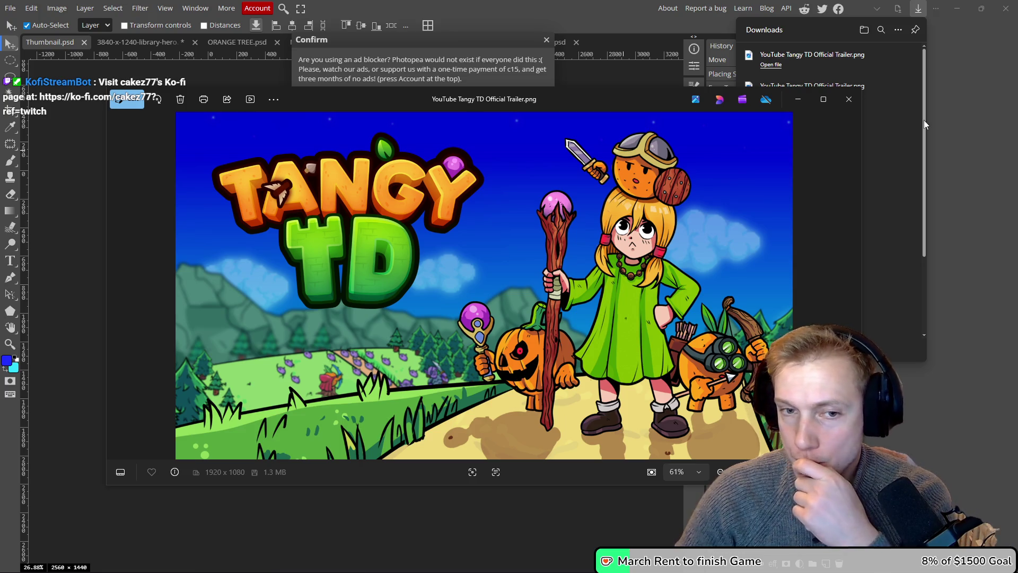
- Close the Photos preview and switch from Photopea to the Tangy TD Steam store page
left_click(848, 98)
left_click(949, 110)
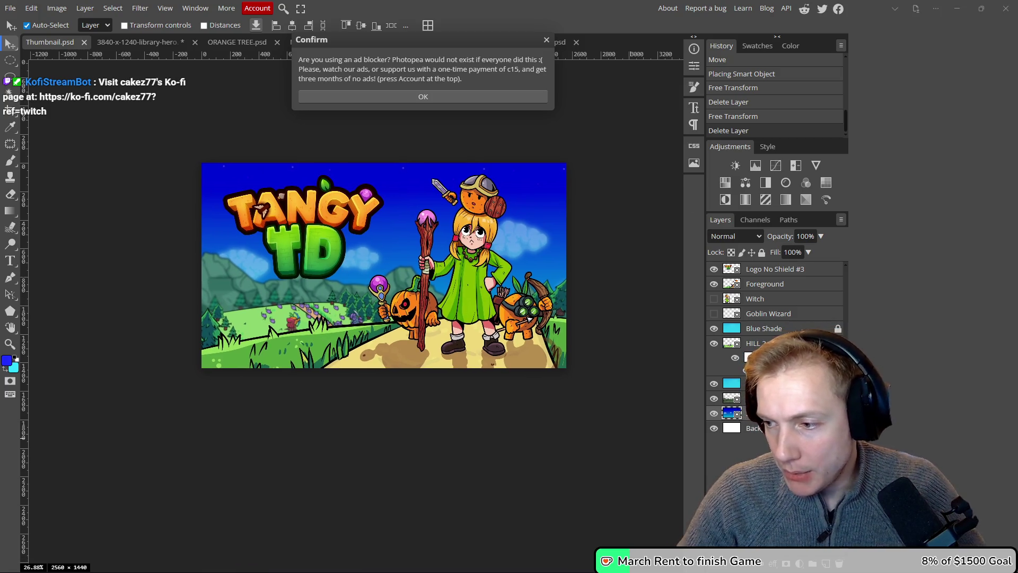
key("alt+Tab")
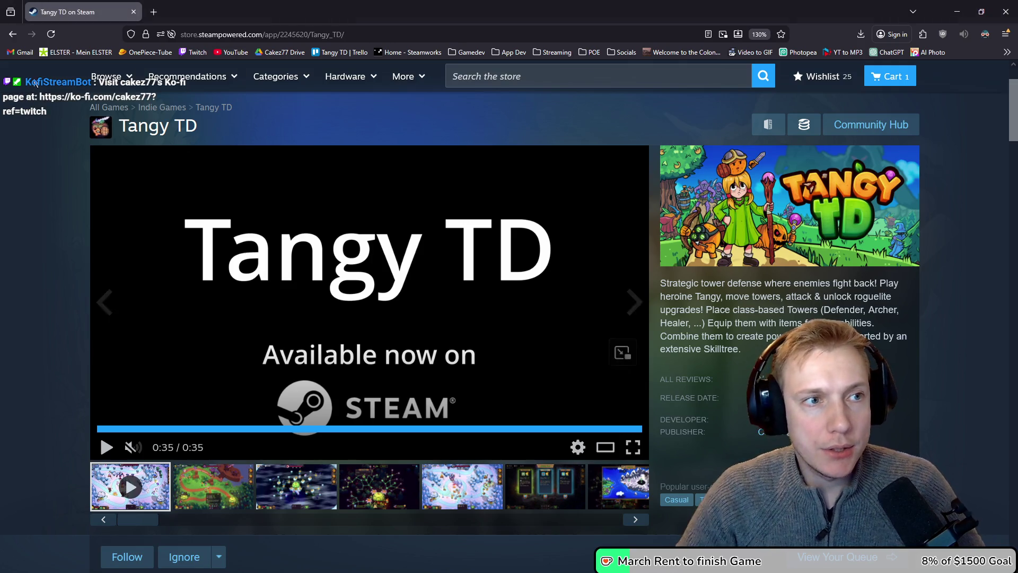
- Switch away from the Steam store page back to the other browser window
key("alt+Tab")
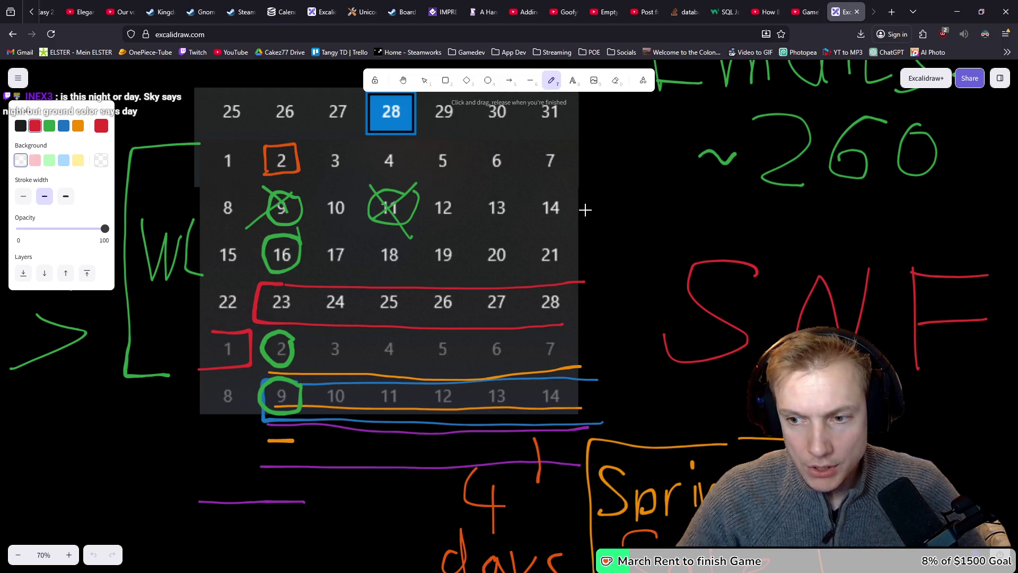
mouse_move(548, 245)
left_mouse_down()
mouse_move(558, 263)
mouse_move(575, 264)
left_mouse_up()
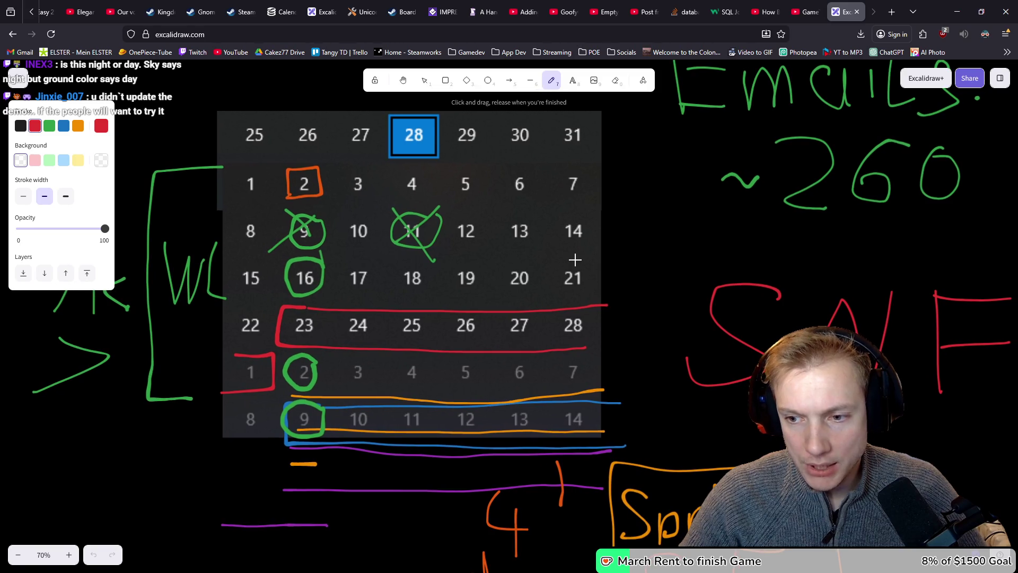
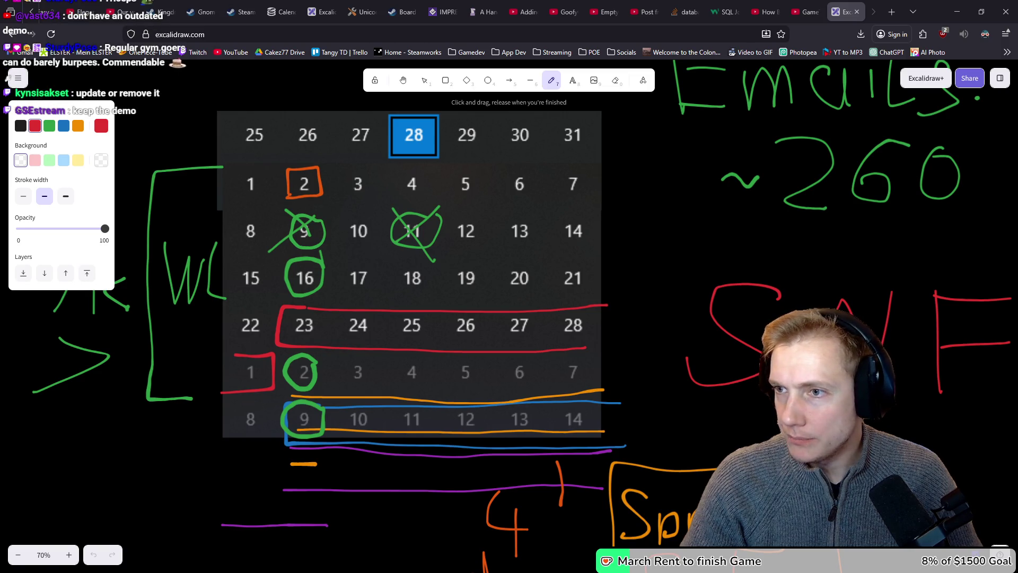
- Switch from the Excalidraw calendar board to the Steam window
key("alt+Tab")
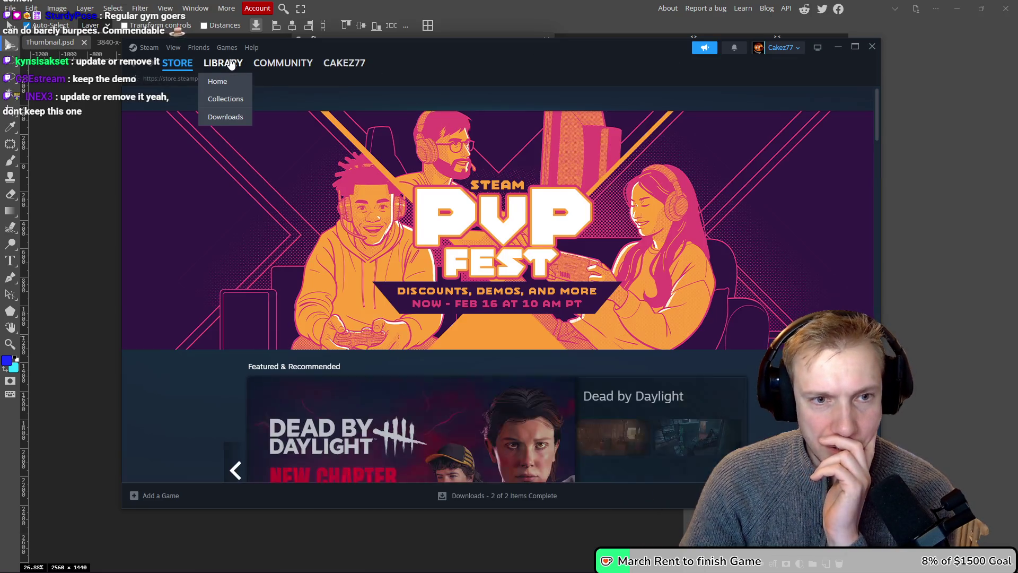
- Launch the Tangy TD Demo from the Recent Games shelf in the Steam library
left_click(231, 64)
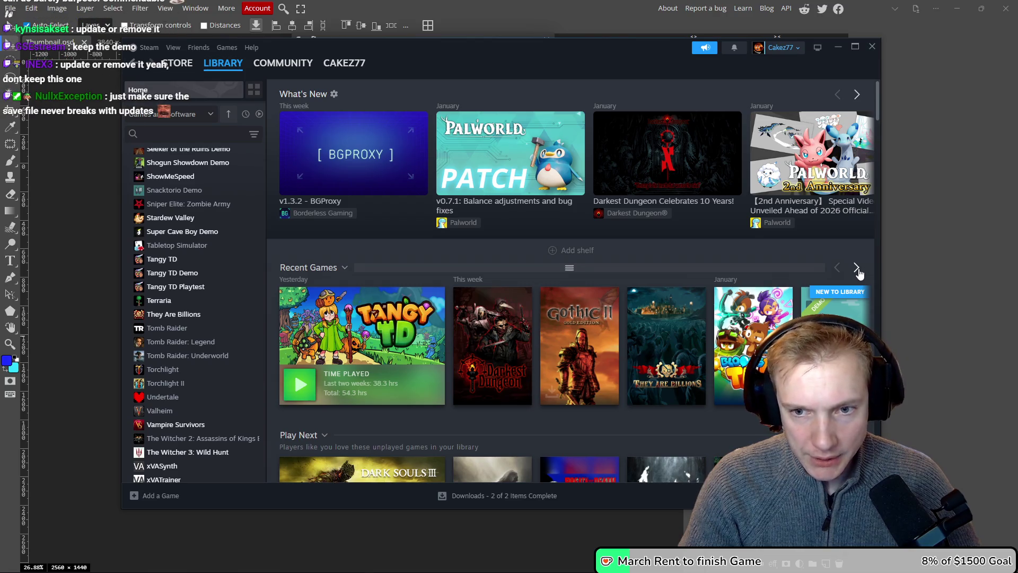
left_click(857, 269)
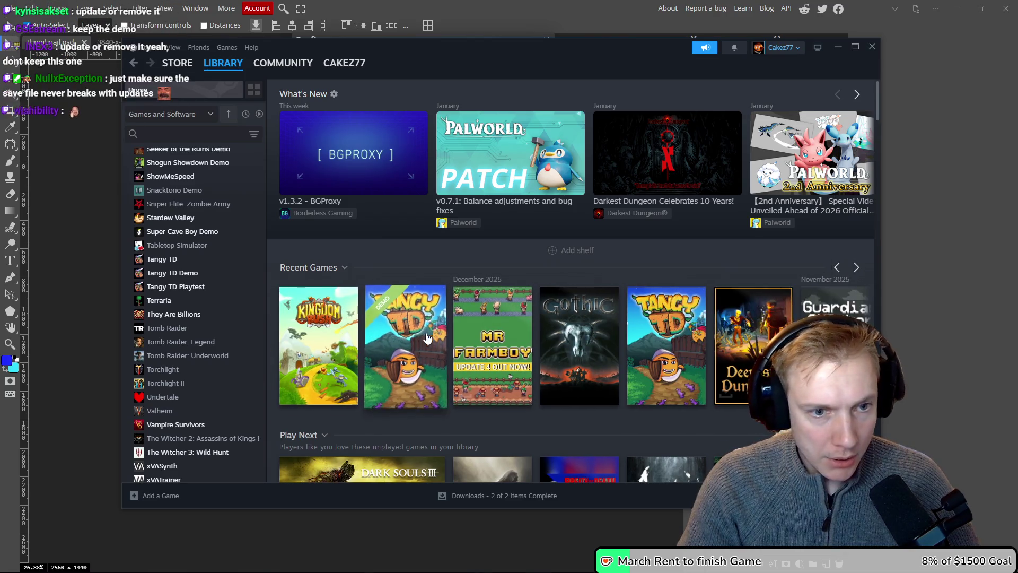
left_click(401, 340)
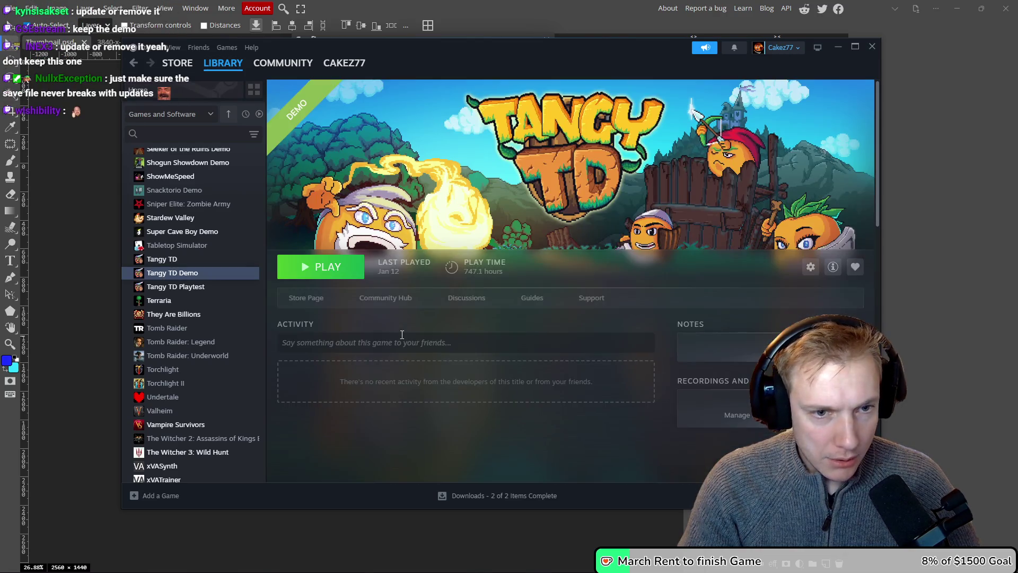
left_click(329, 265)
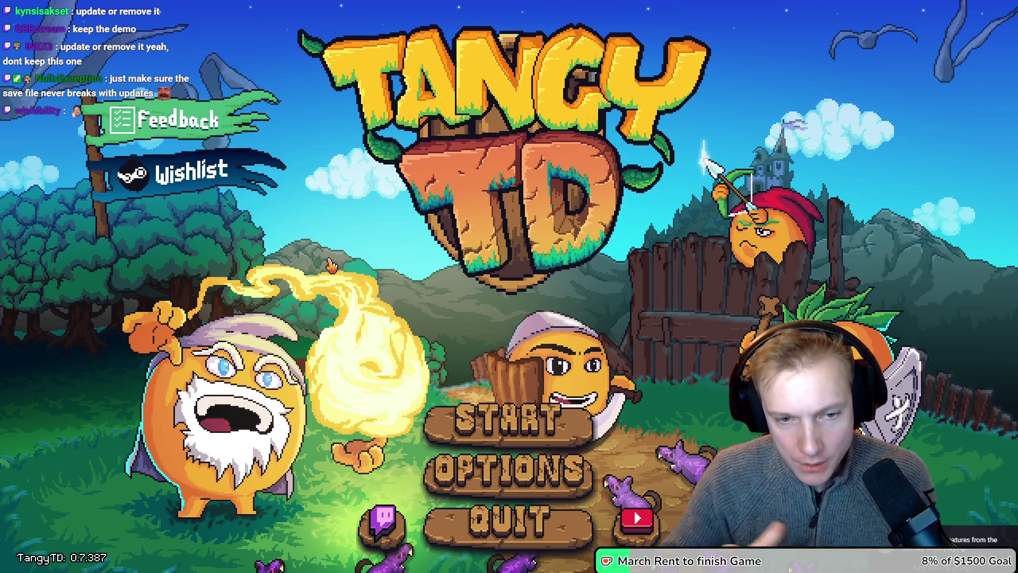
- Turn the game's music volume down to 0 in Options
left_click(506, 480)
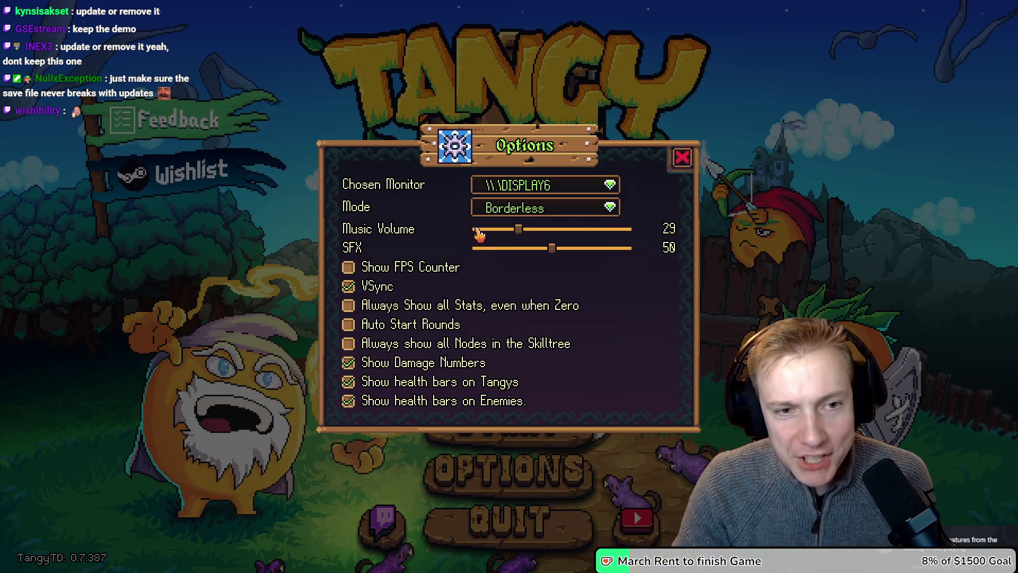
left_click_drag(518, 229, 451, 231)
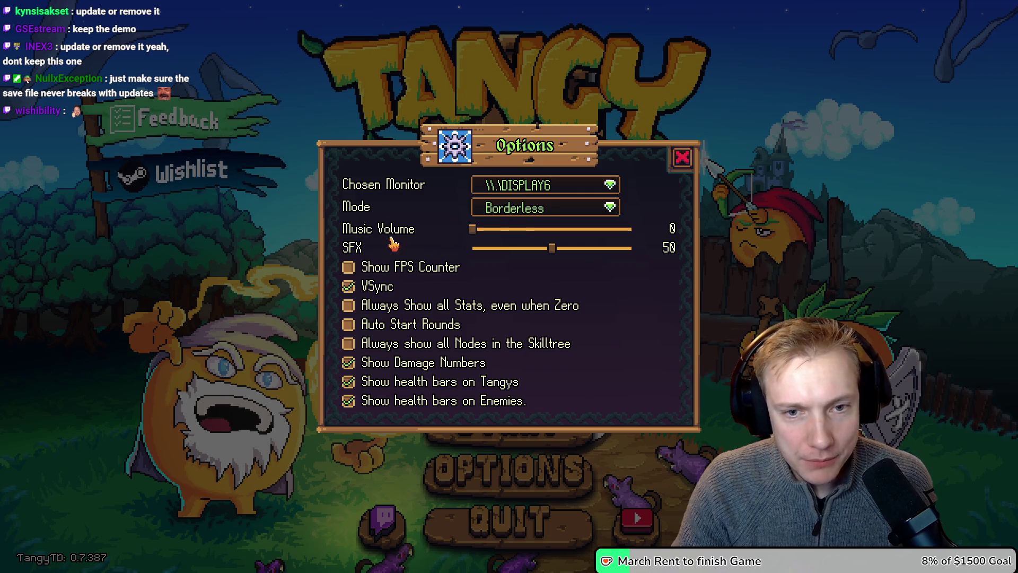
left_click(682, 157)
- Start the Crossroads mission from the Missions map
left_click(523, 423)
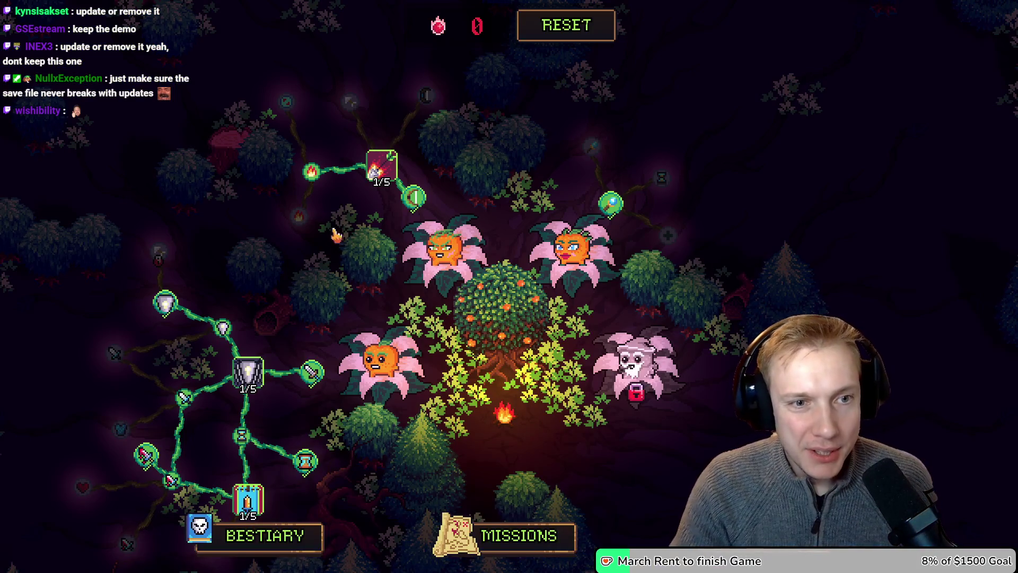
mouse_move(419, 205)
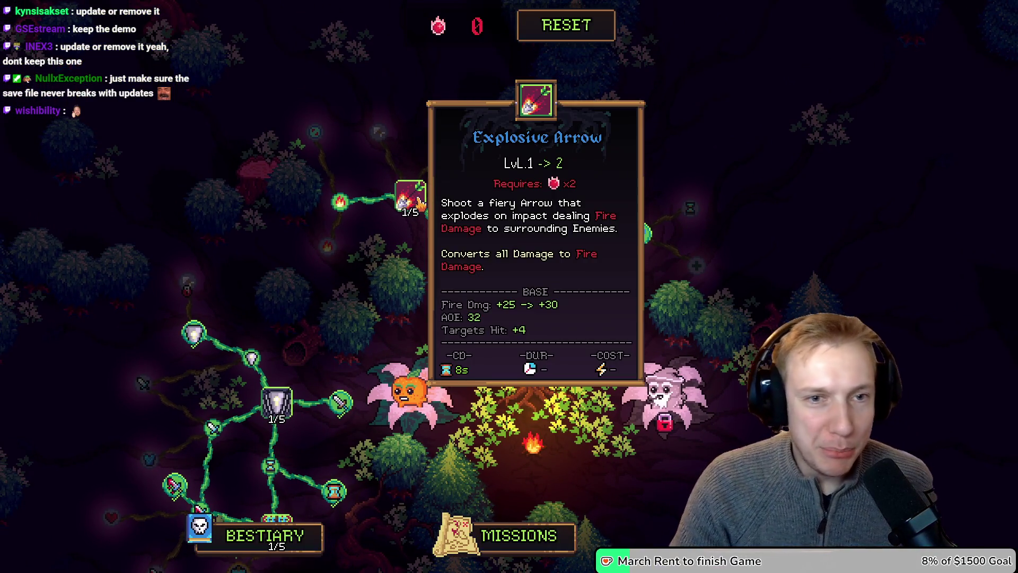
mouse_move(640, 377)
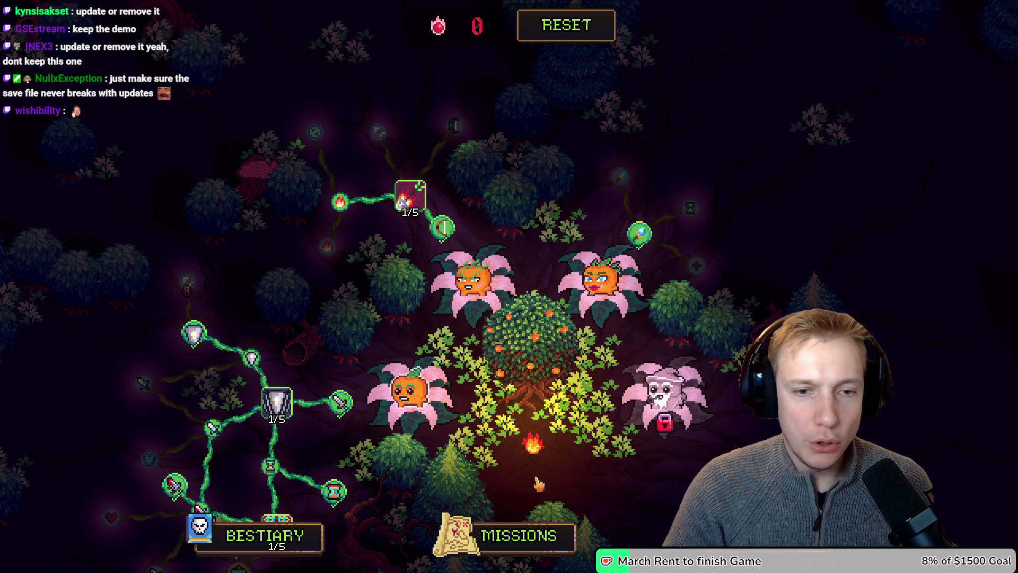
left_click(517, 535)
mouse_move(711, 220)
left_mouse_down()
mouse_move(380, 313)
mouse_move(732, 295)
left_mouse_up()
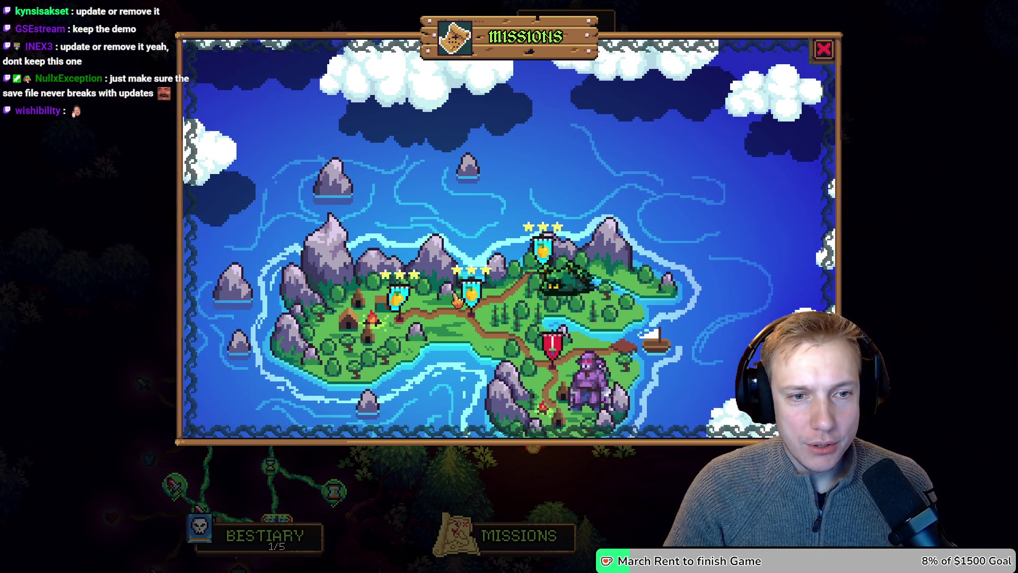
left_click(474, 297)
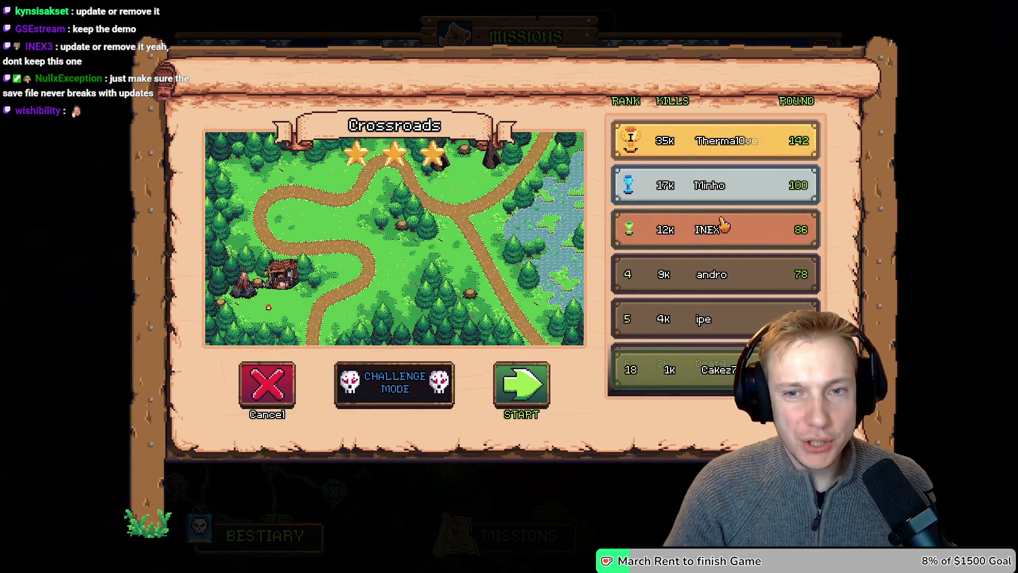
left_click(513, 385)
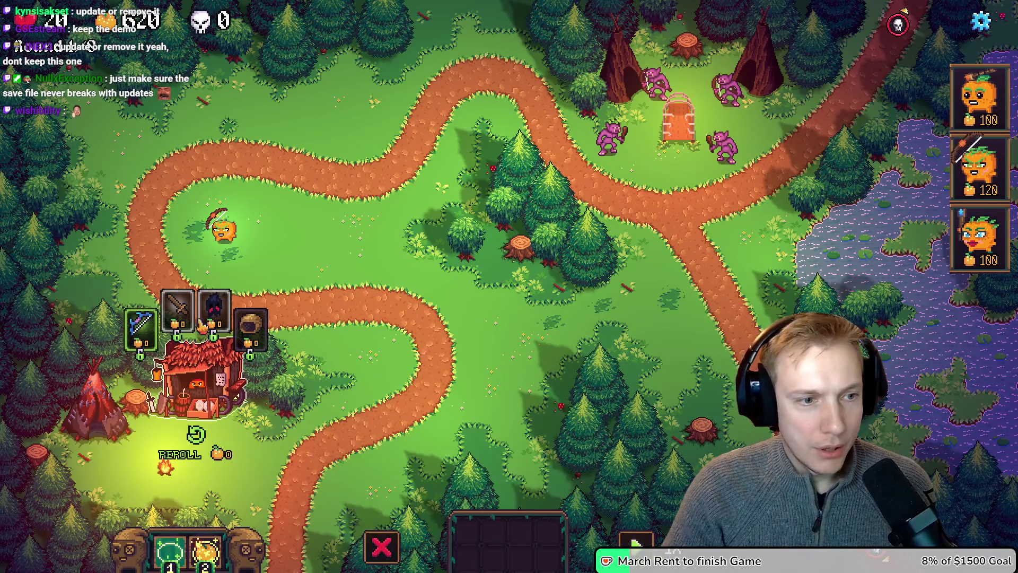
- Buy the Thornwood Bow for the hero instead of the Wooden Sword, then close the shop
left_click(182, 313)
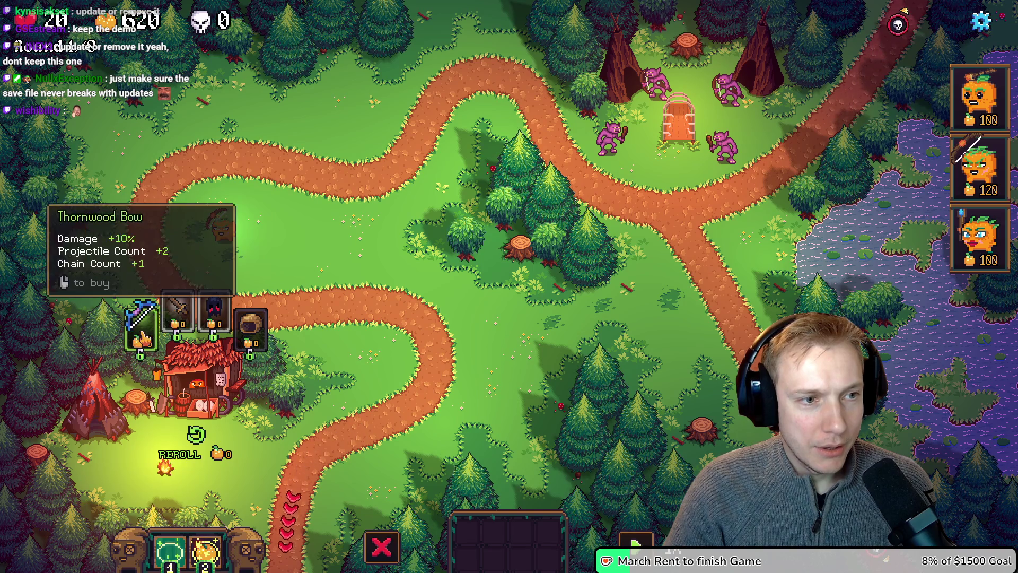
mouse_move(145, 335)
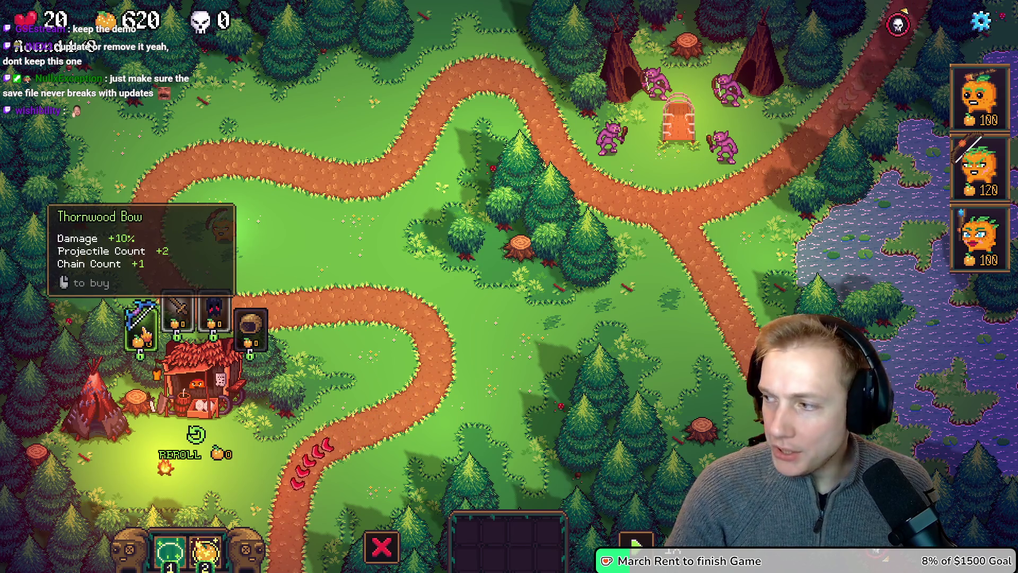
left_click(144, 334)
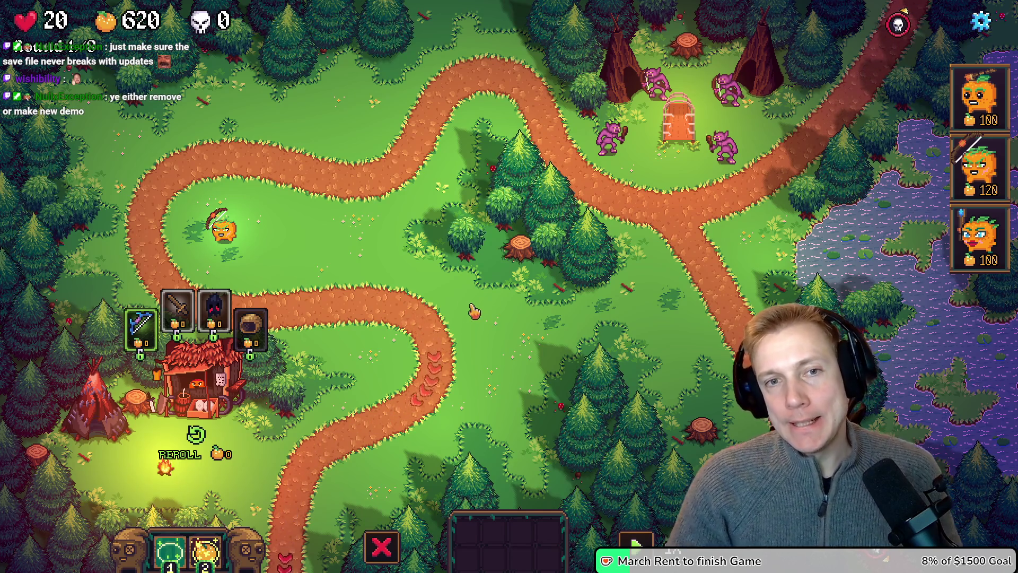
left_click(413, 305)
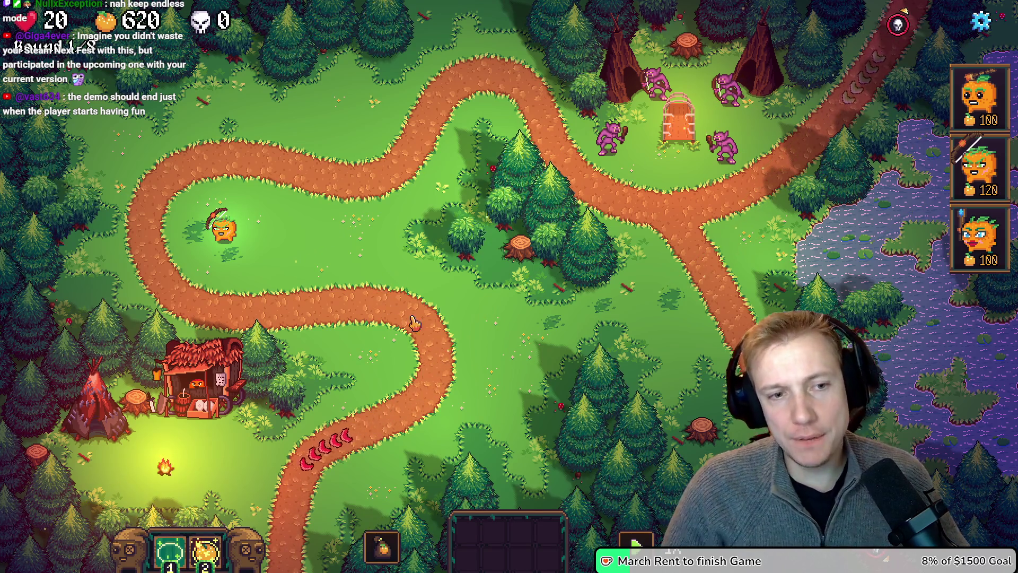
- Pause the running round to bring up the leave-level prompt
key("Escape")
- Leave the Crossroads level for the skill tree and open the Upgrades window
left_click(497, 444)
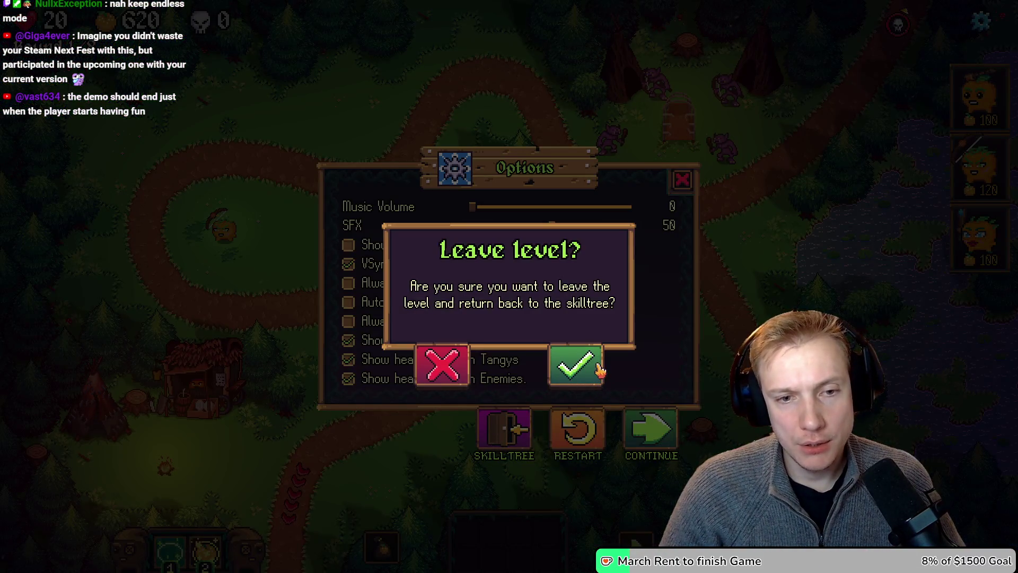
left_click(600, 368)
left_click(509, 536)
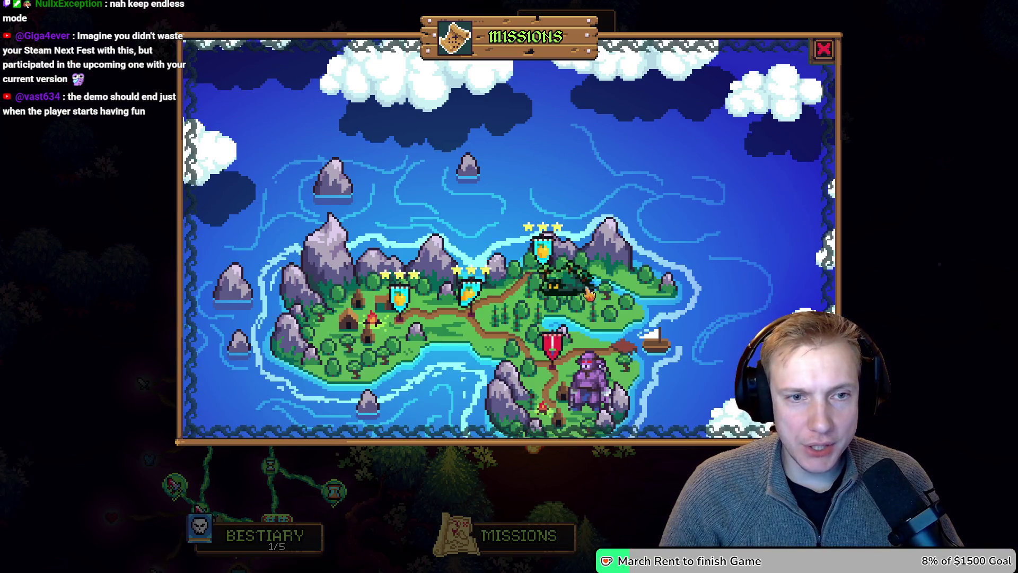
key("Escape")
left_click(527, 350)
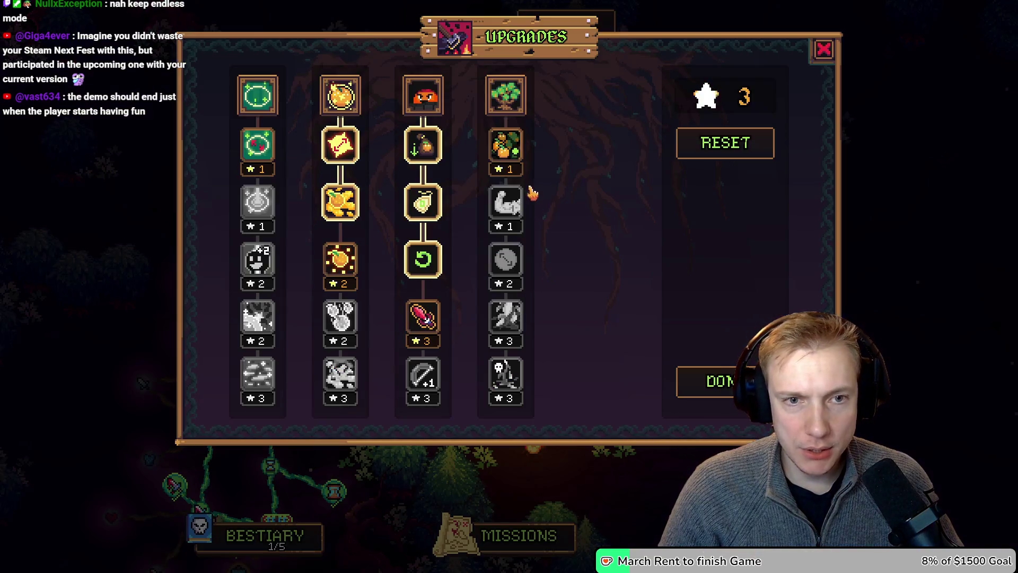
- Refund all upgrades, then try Discounter, Freebie and Opportunist
left_click(724, 155)
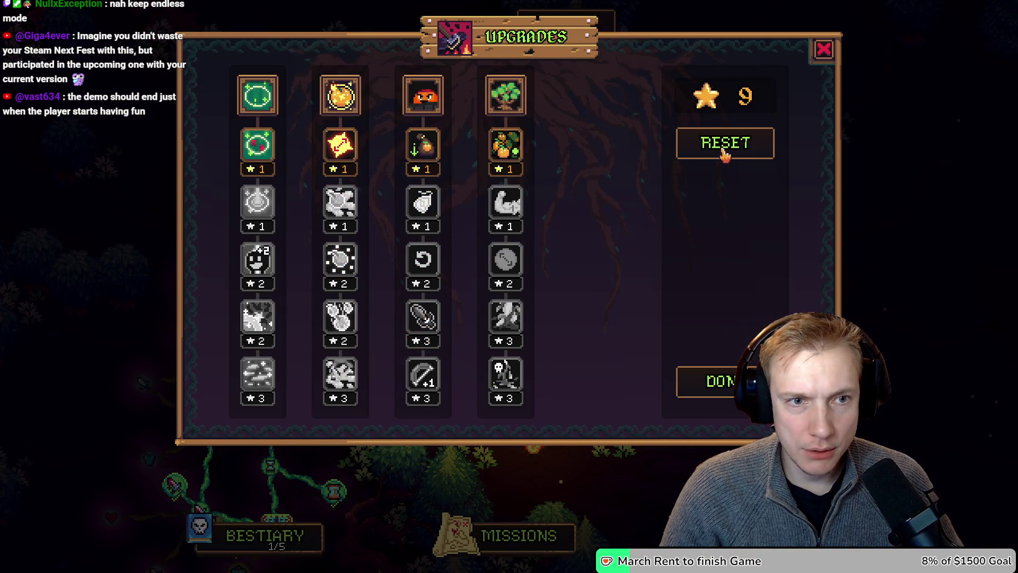
left_click(422, 154)
left_click(423, 203)
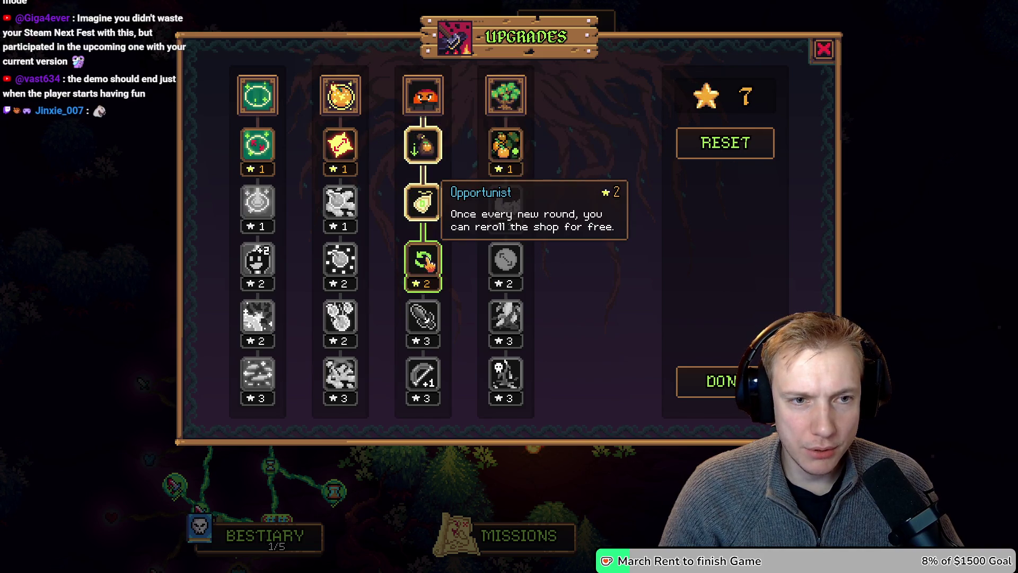
left_click(428, 260)
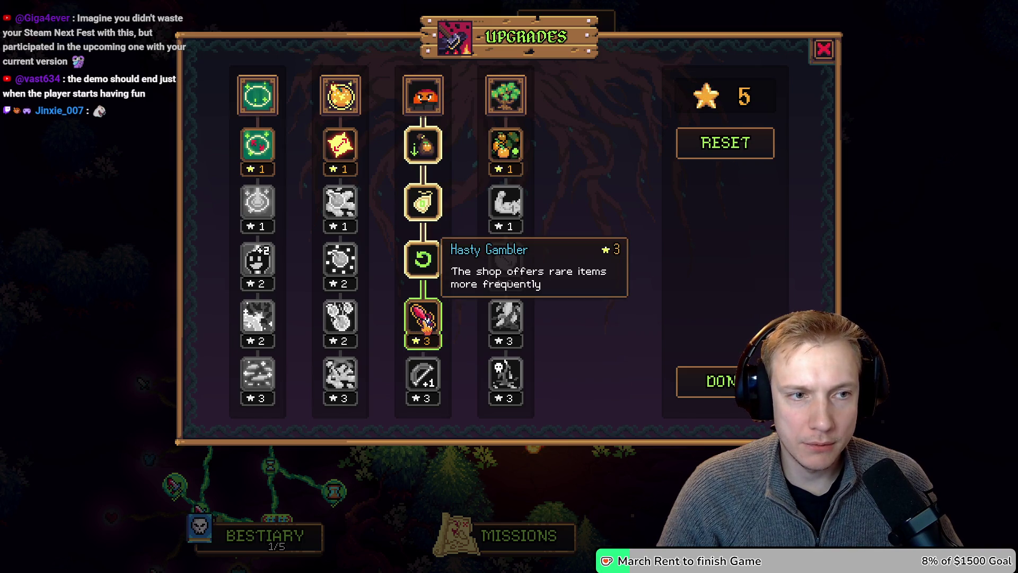
left_click(727, 371)
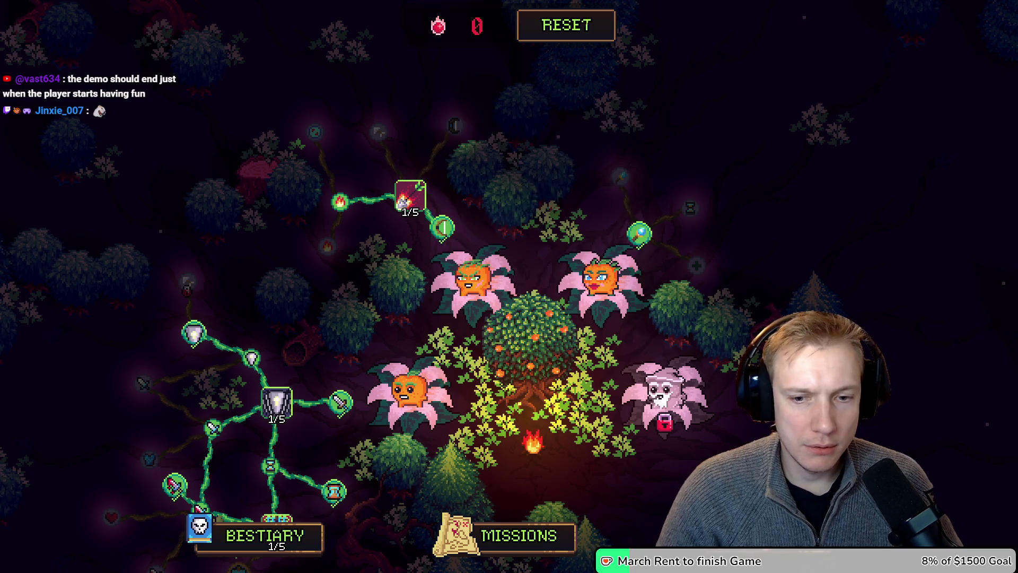
- Try Sticky Juice, Cluster Bombs and Artillery, then refund them
left_click(409, 199)
left_click(738, 146)
left_click(347, 211)
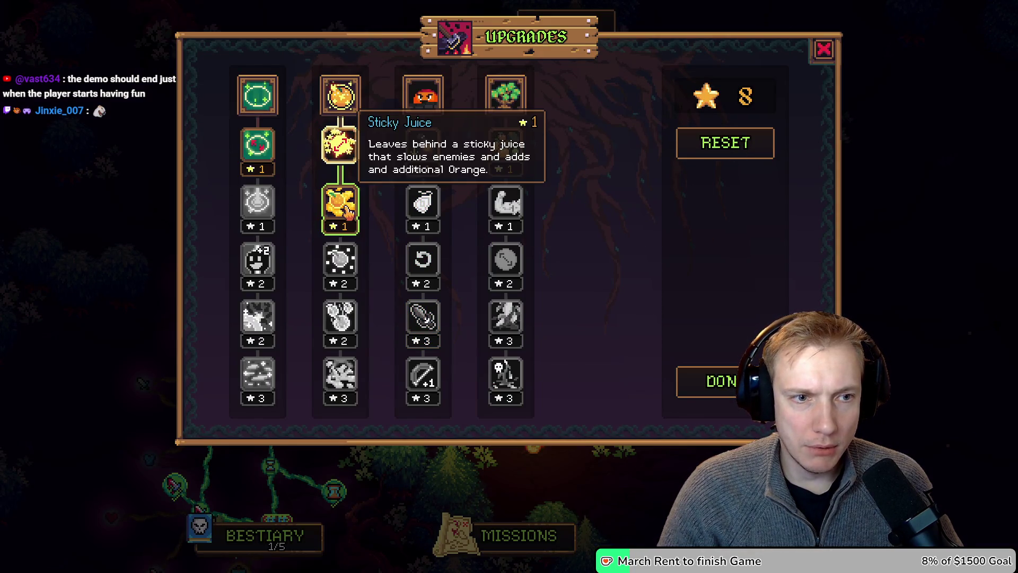
left_click(340, 259)
left_click(345, 331)
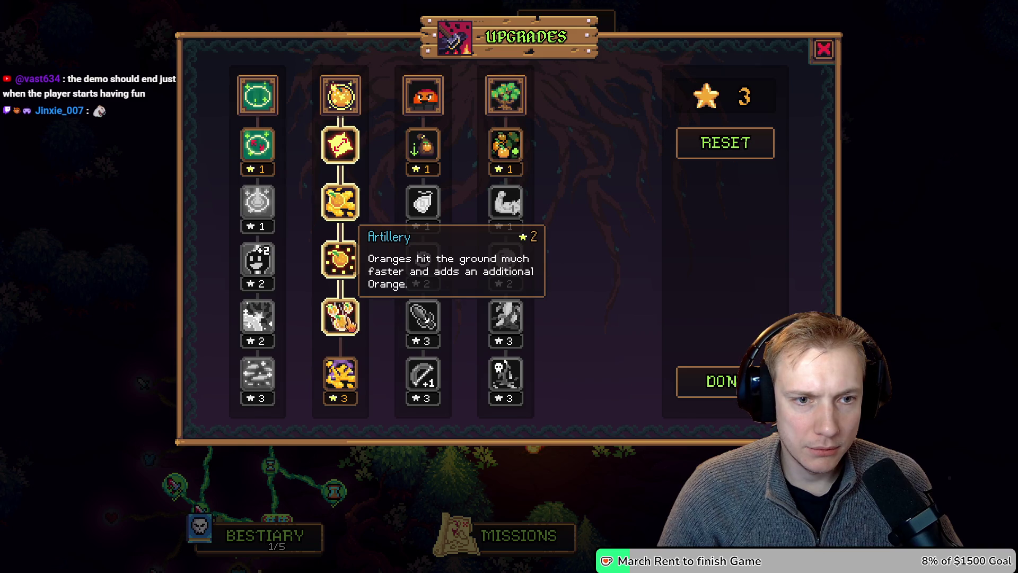
left_click(746, 152)
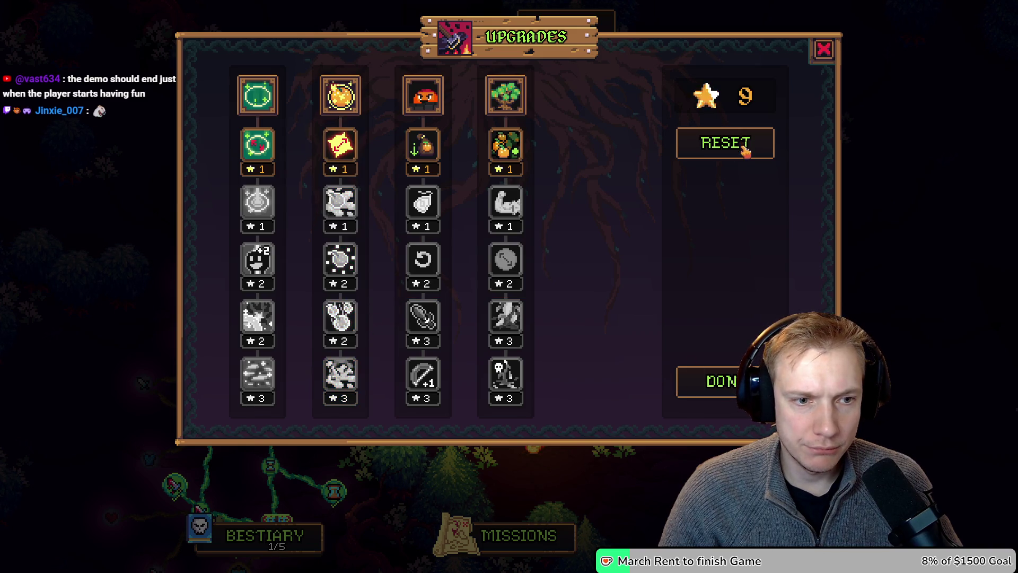
- Buy three fourth-column upgrades, refund them, and close the Upgrades panel
left_click(505, 144)
left_click(506, 202)
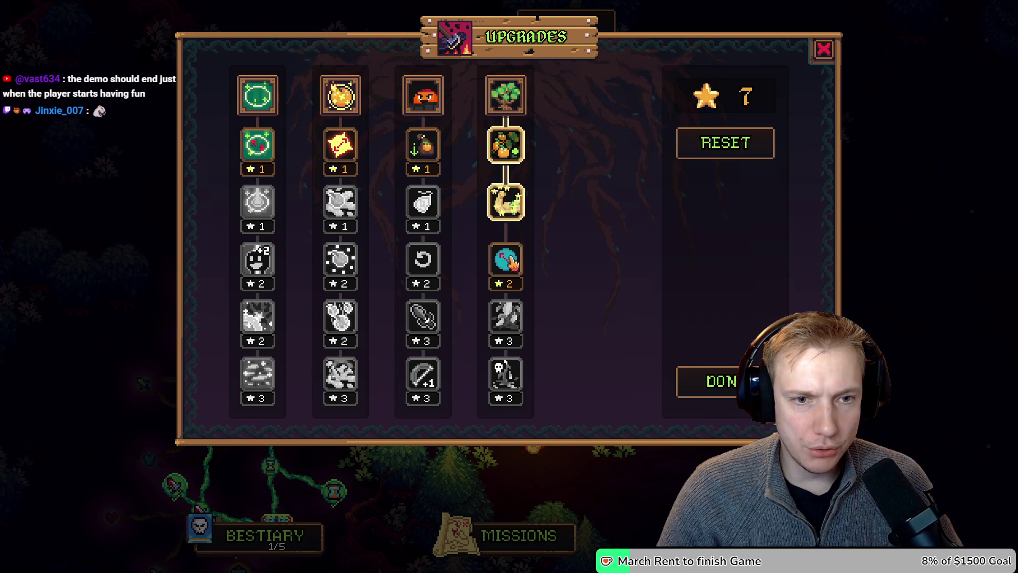
left_click(506, 259)
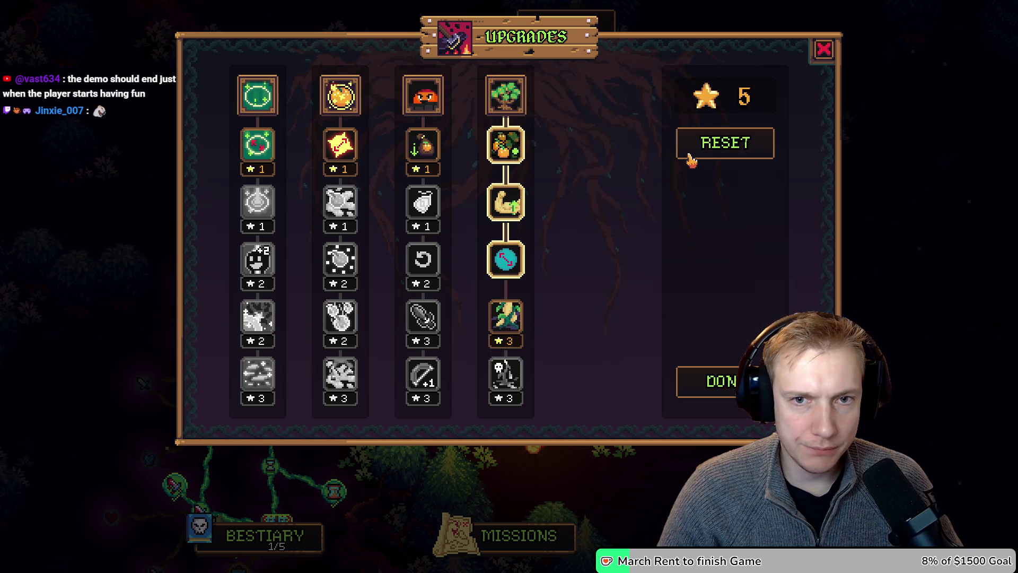
left_click(735, 155)
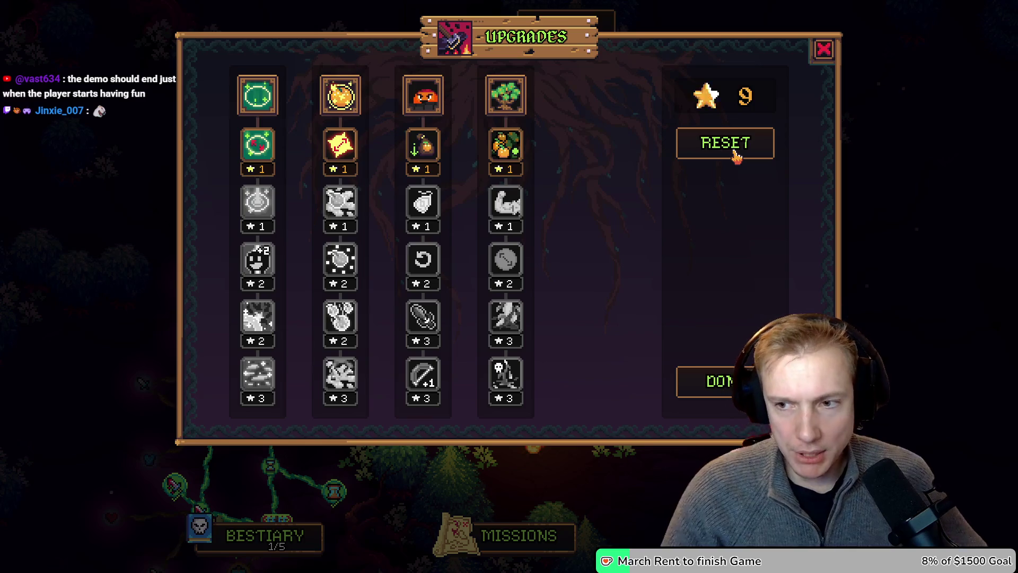
left_click(825, 50)
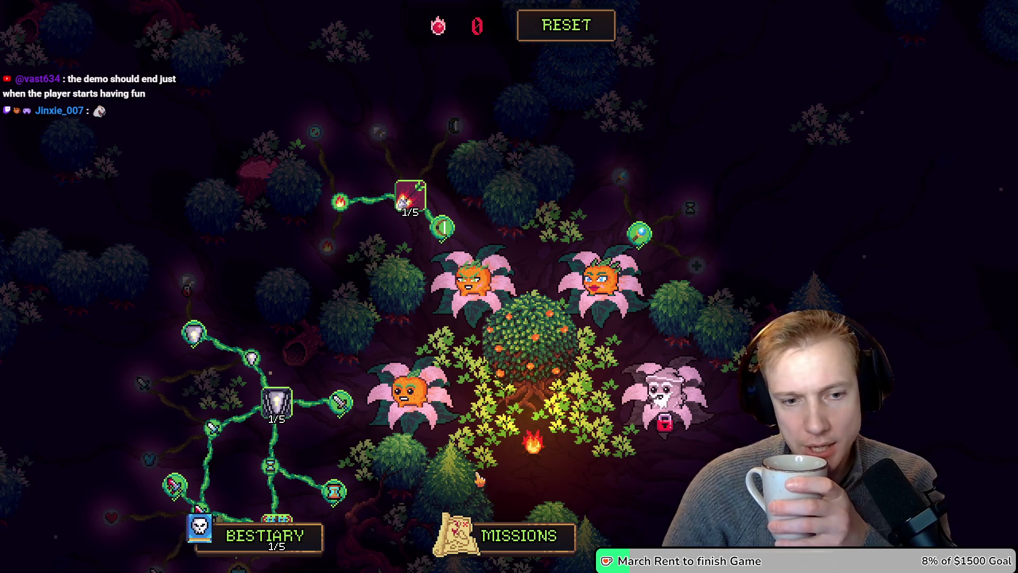
left_click(485, 509)
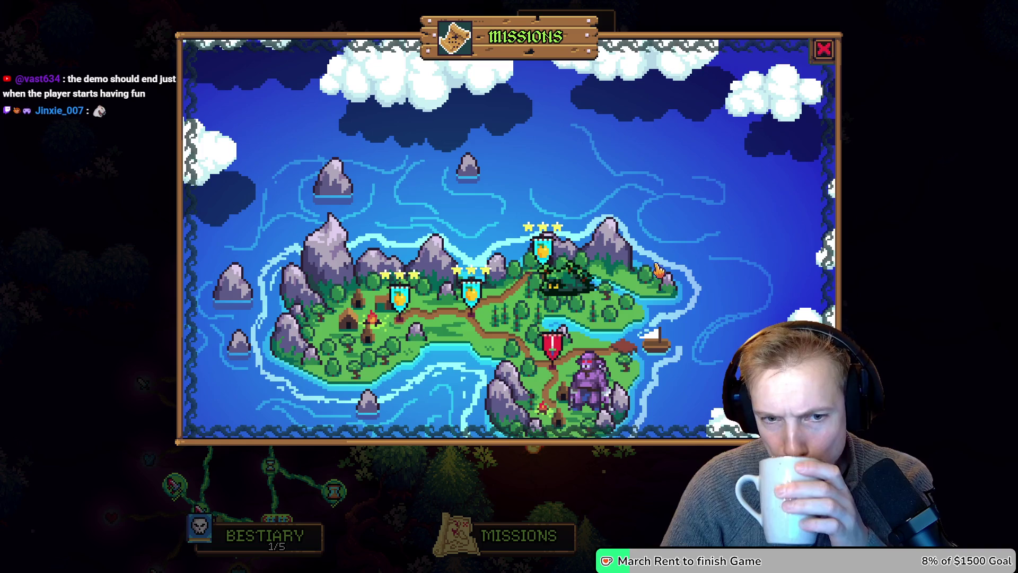
- Pan the missions map east, close it, and switch to the Excalidraw calendar board
left_click_drag(576, 310, 523, 252)
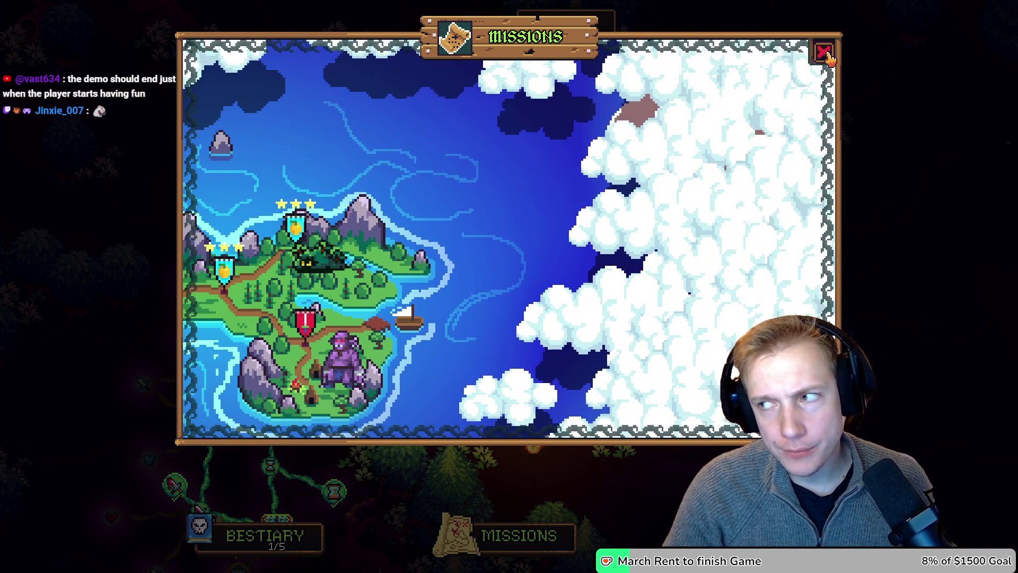
left_click(828, 54)
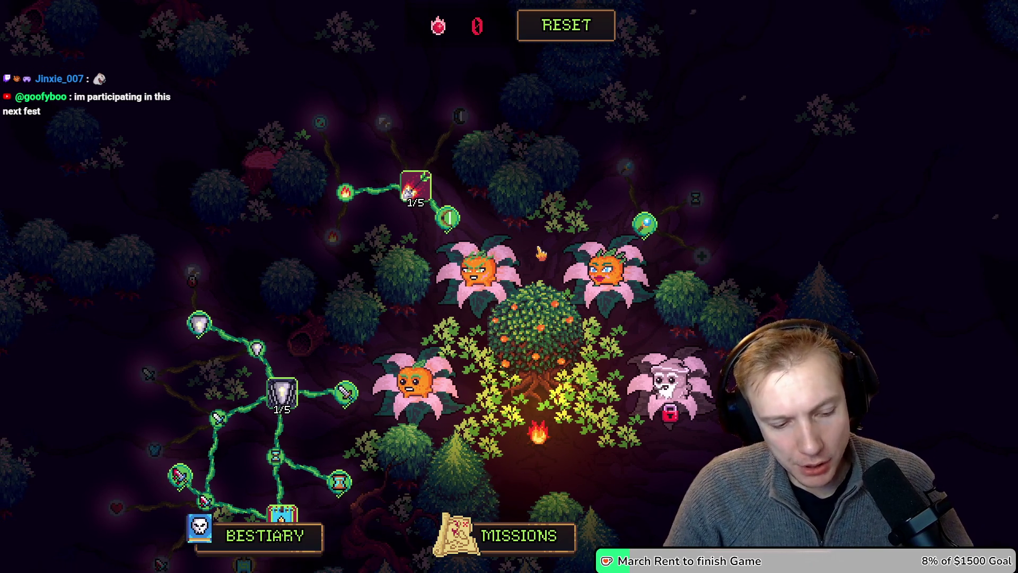
key("alt+Tab")
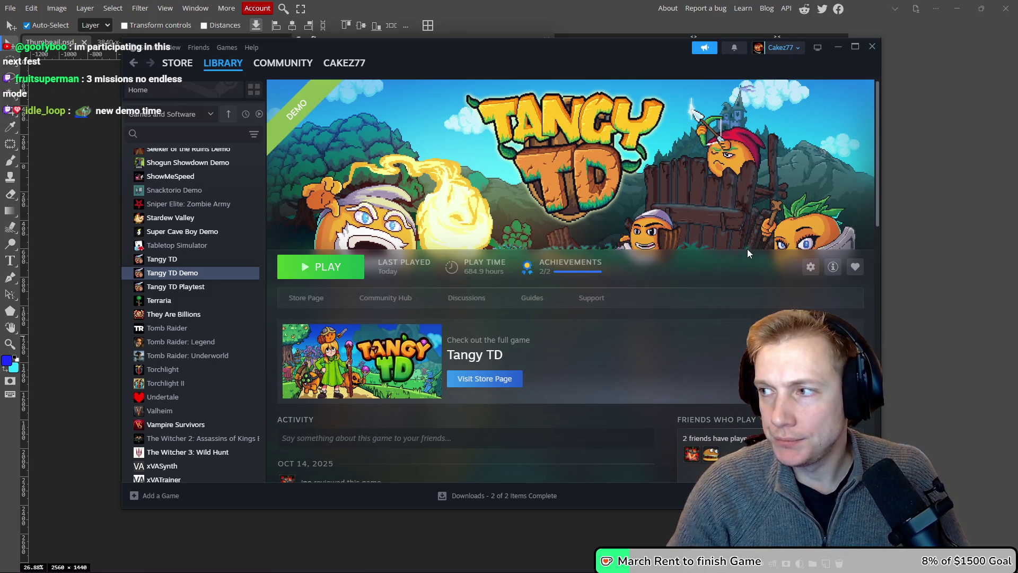
key("alt+Tab")
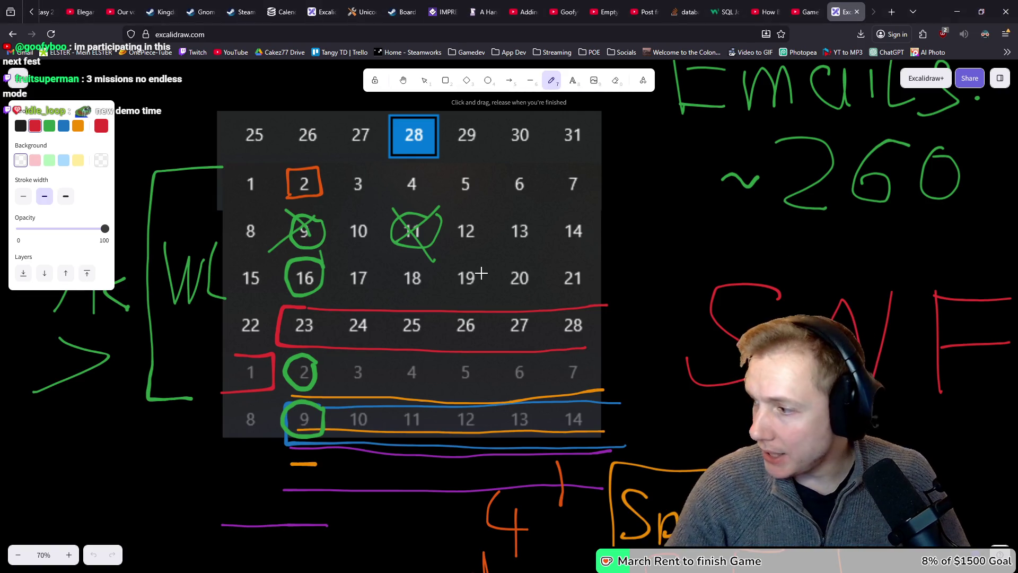
- Draw red boxes around 10 and 12 on the calendar, then undo them
left_click_drag(373, 217, 338, 212)
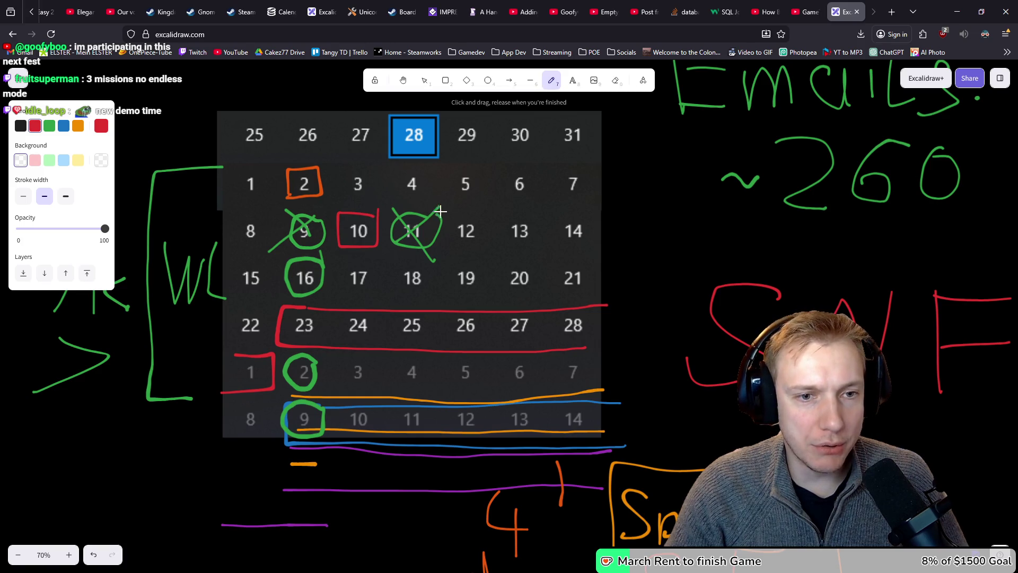
mouse_move(488, 208)
left_mouse_down()
mouse_move(455, 238)
mouse_move(485, 245)
mouse_move(489, 208)
left_mouse_up()
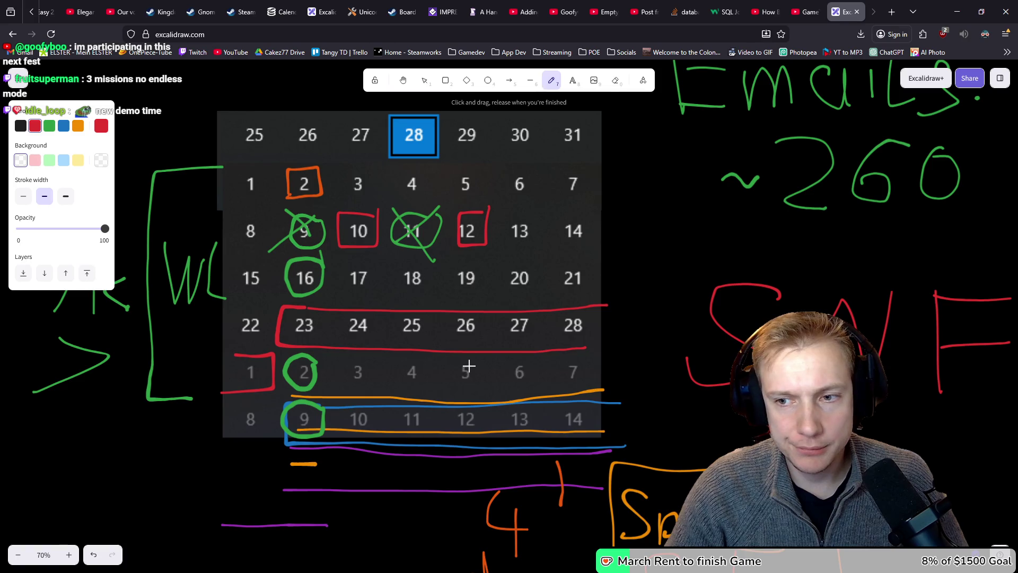
key("ctrl+z")
key("ctrl+z")
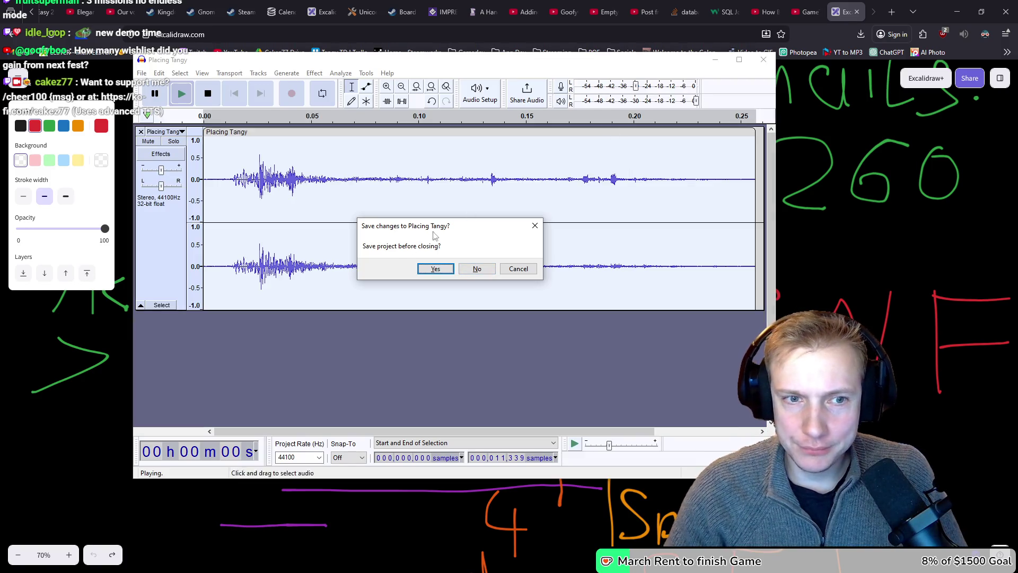
- Close Audacity without saving and start a debug run of the game from VS Code
left_click(466, 272)
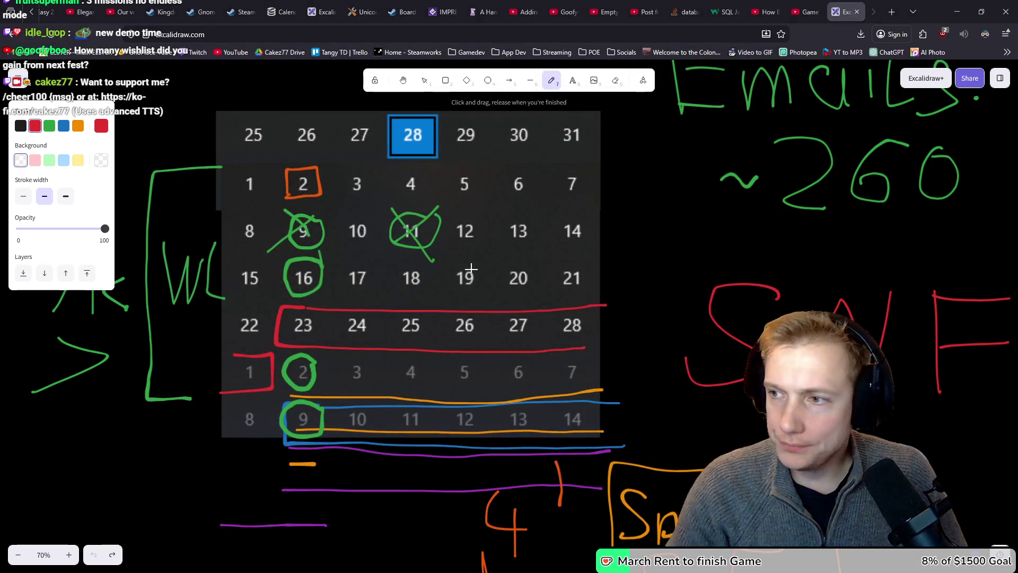
key("alt+Tab")
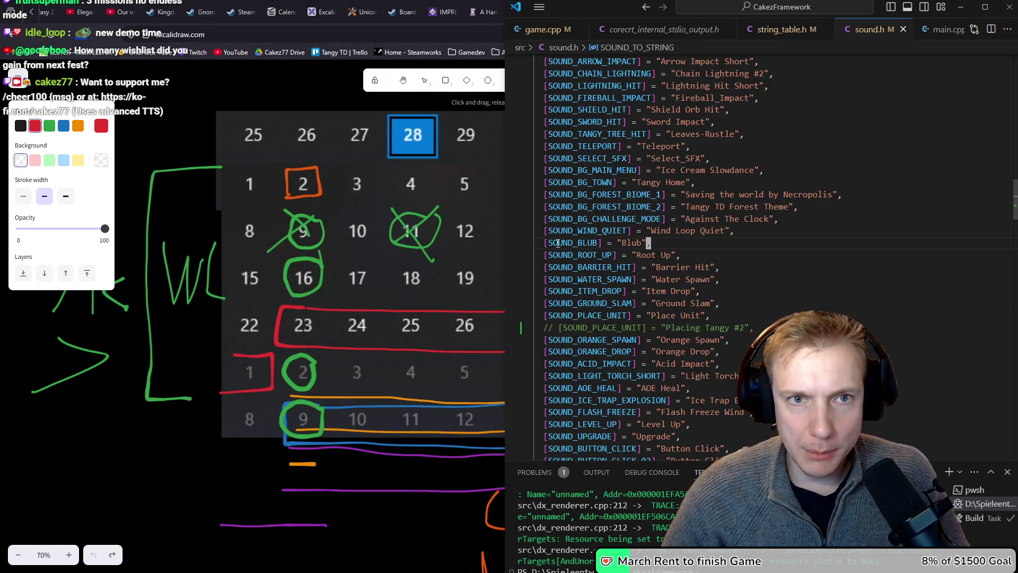
key("F5")
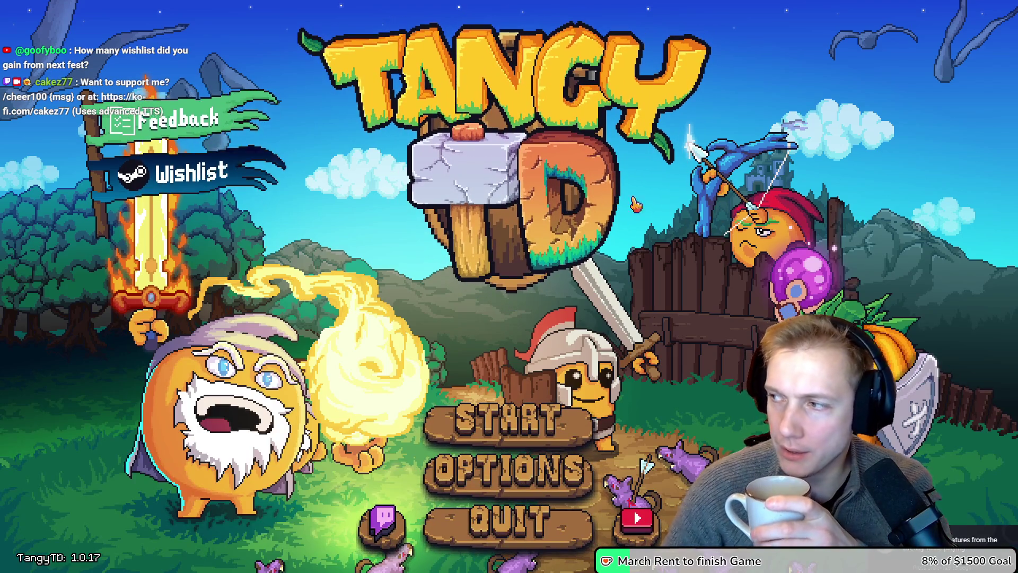
- Start the game, pan the skill tree, and open the node editor with its tile palette
left_click(529, 447)
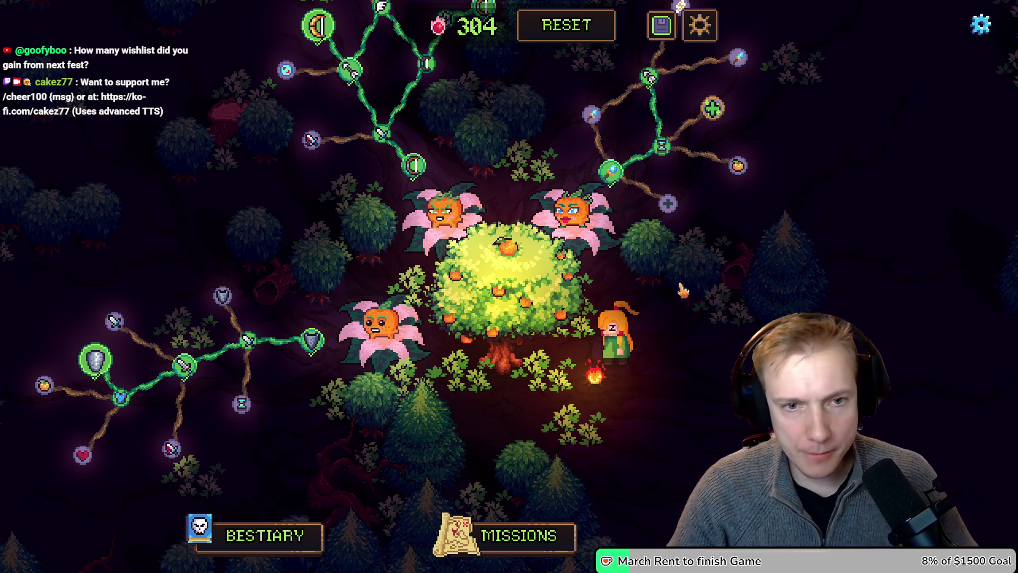
key("w")
key("d")
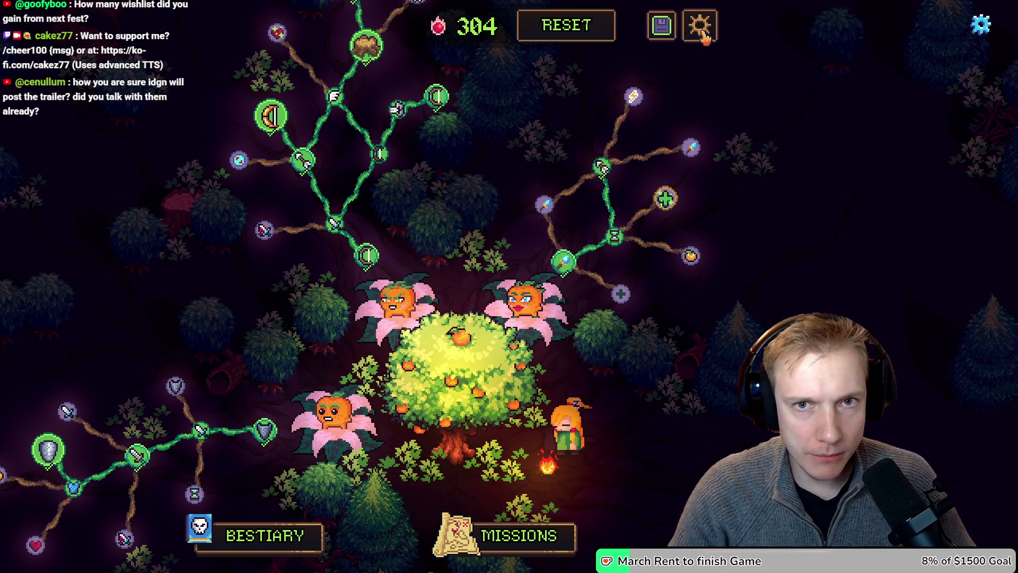
left_click(699, 25)
key("w")
key("a")
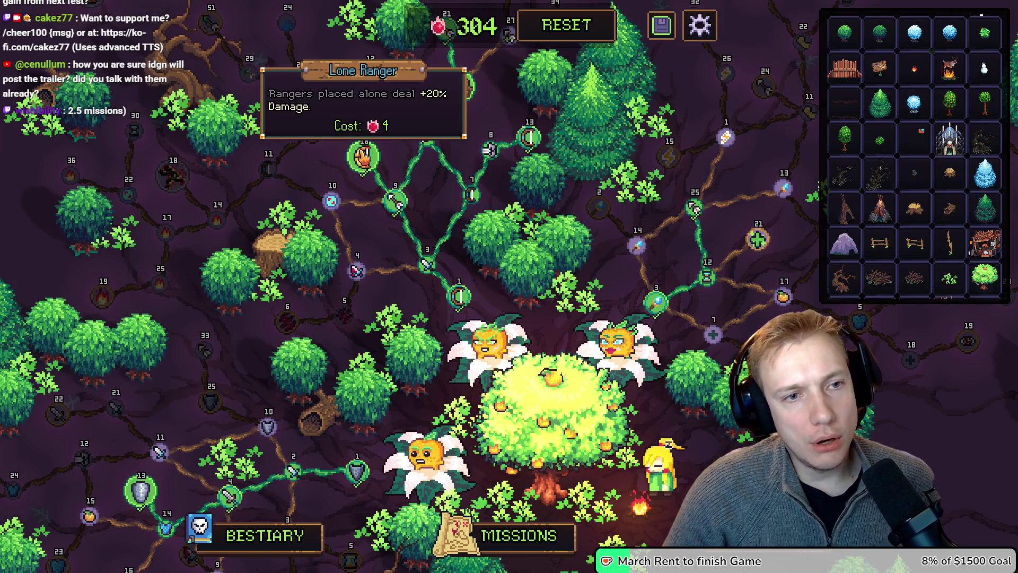
- Shift the skill-tree view up and look over the top nodes
mouse_move(528, 139)
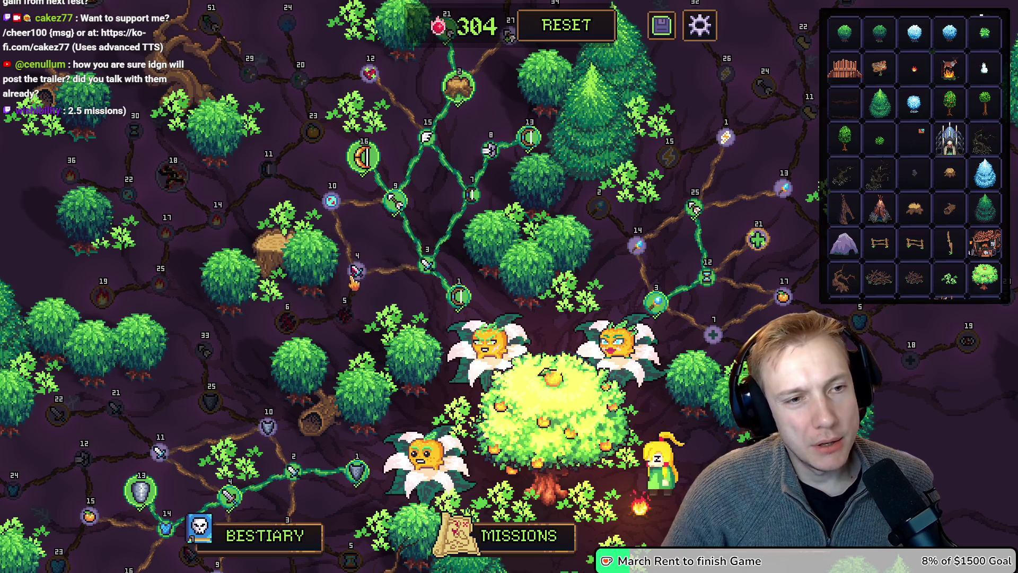
mouse_move(332, 201)
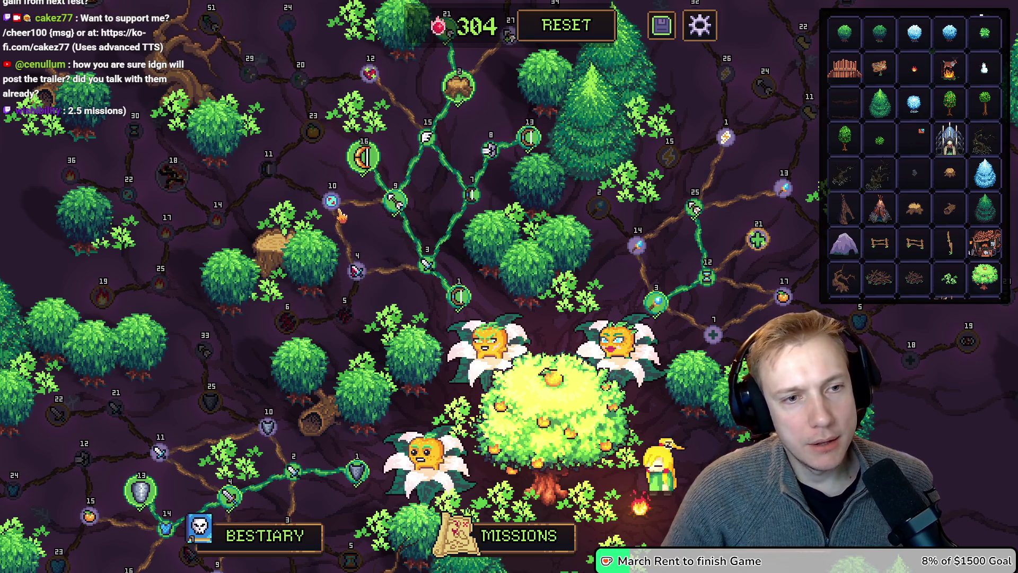
mouse_move(395, 204)
mouse_move(420, 205)
left_mouse_down()
mouse_move(423, 263)
mouse_move(420, 251)
left_mouse_up()
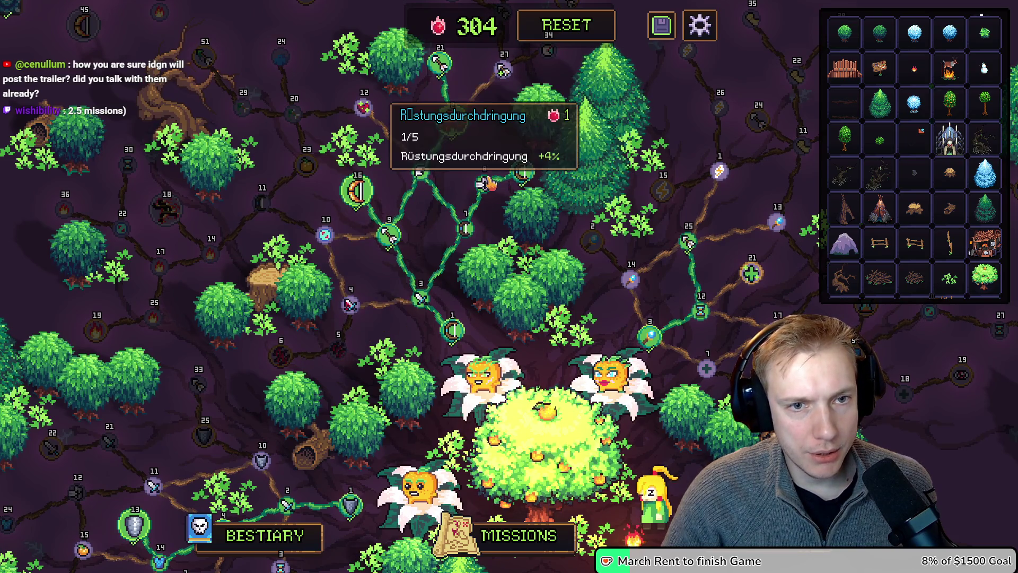
mouse_move(528, 173)
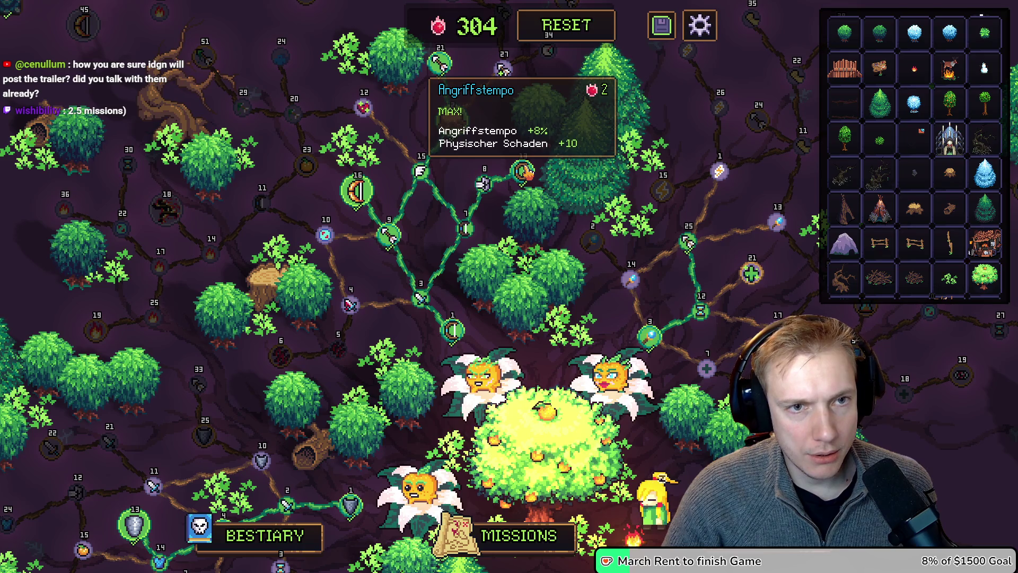
mouse_move(453, 115)
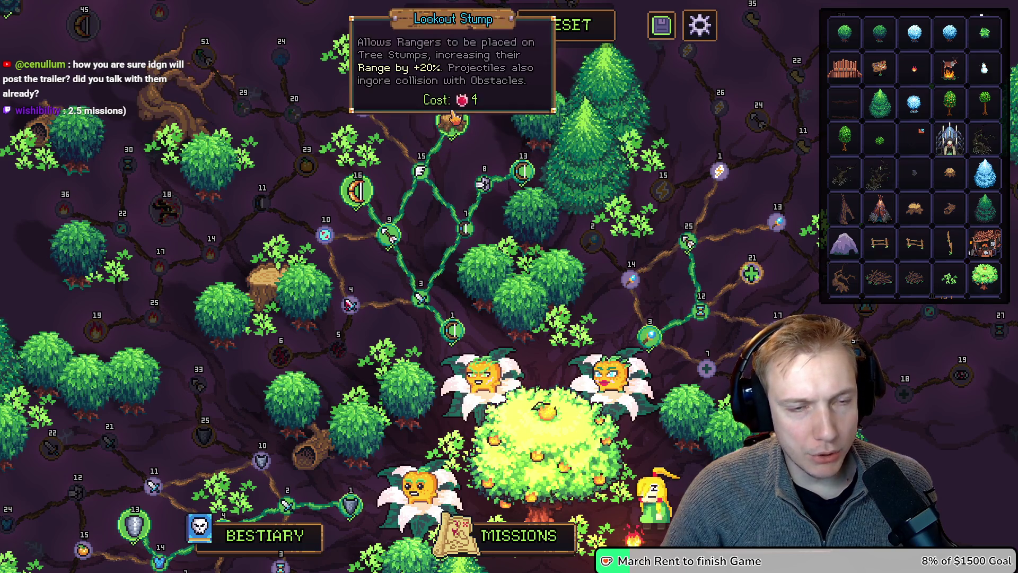
mouse_move(459, 343)
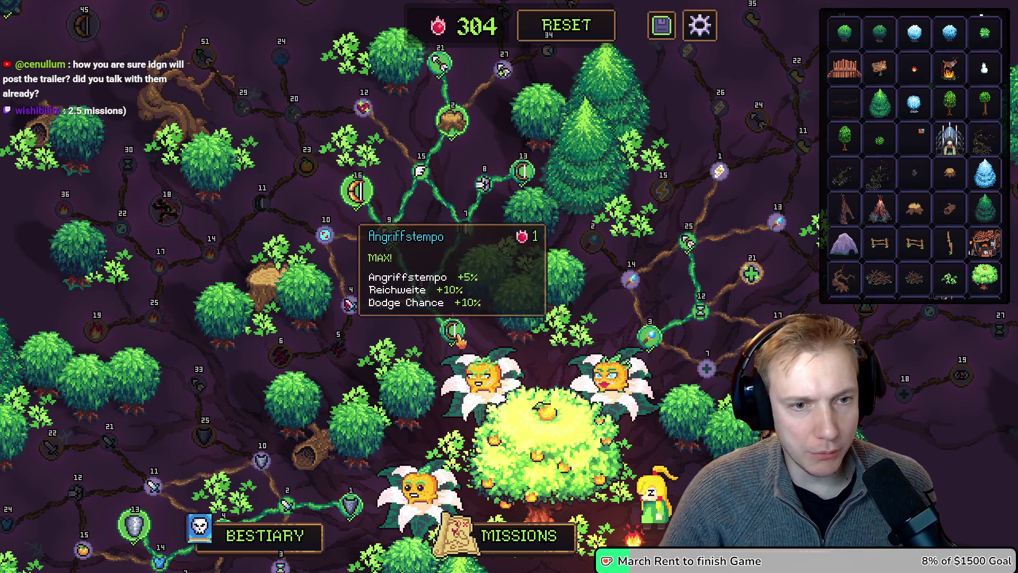
mouse_move(476, 216)
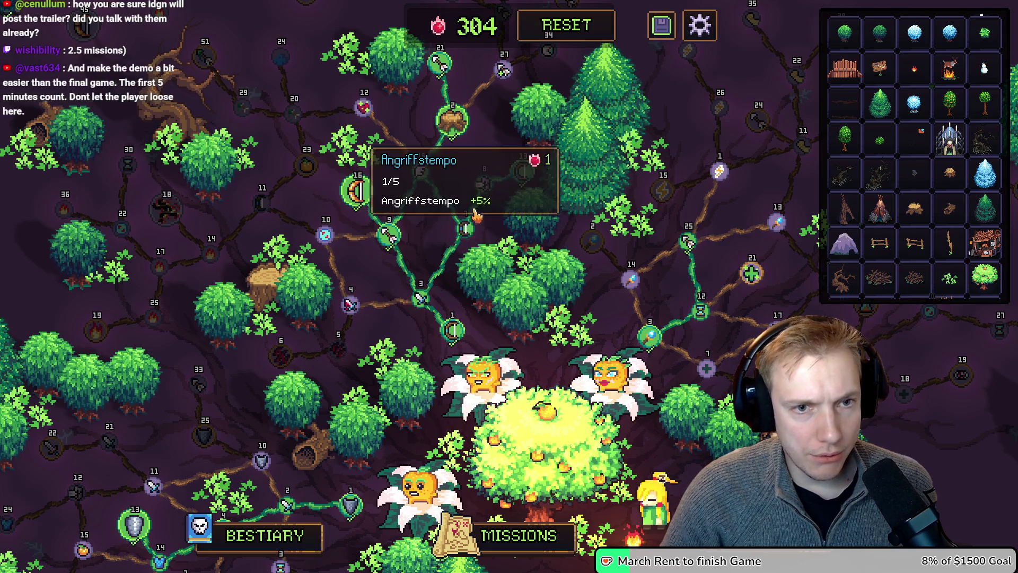
mouse_move(262, 358)
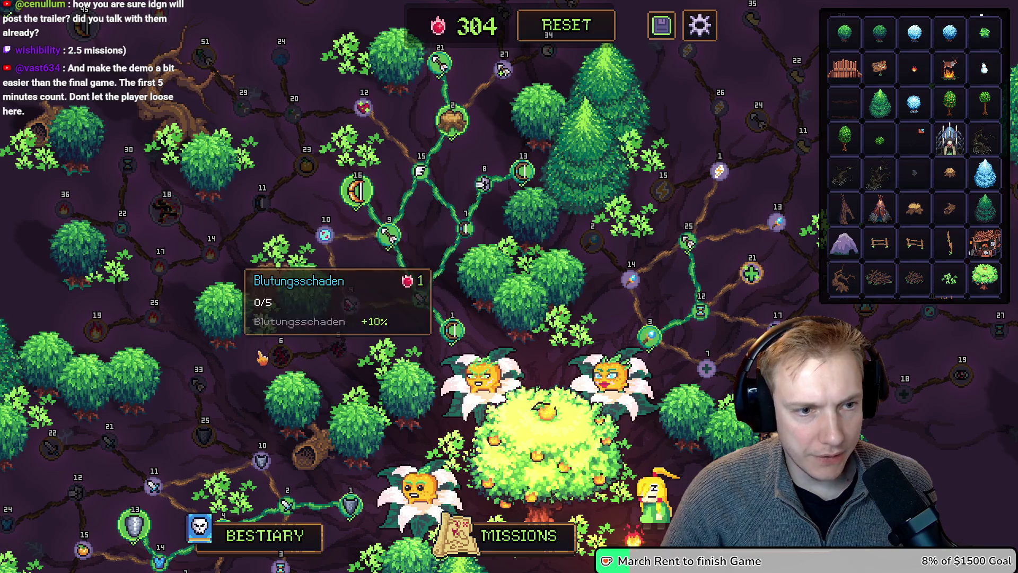
mouse_move(294, 359)
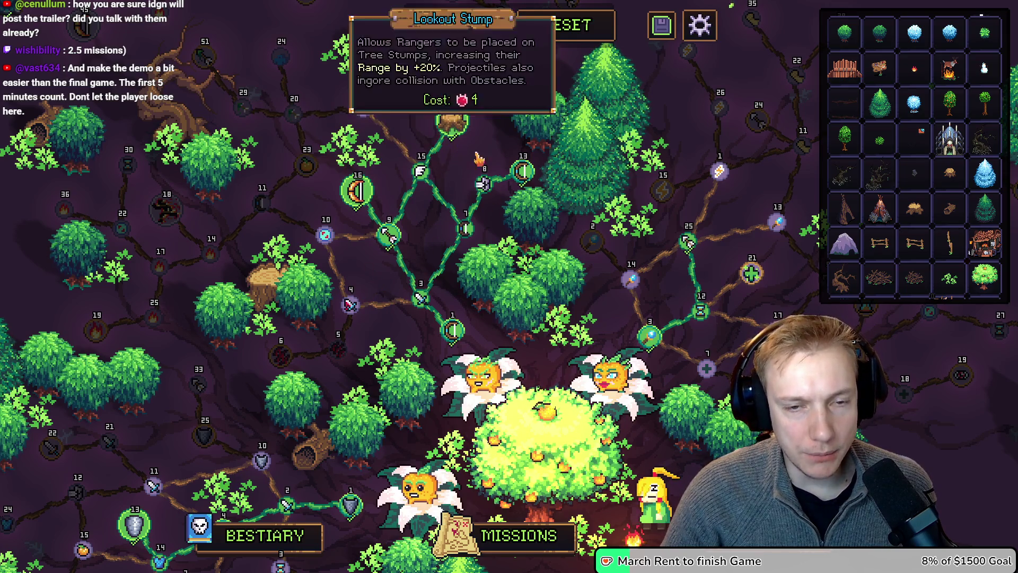
- Refund every purchased skill-tree node with RESET, raising currency from 304 to 339
left_click_drag(668, 303, 492, 316)
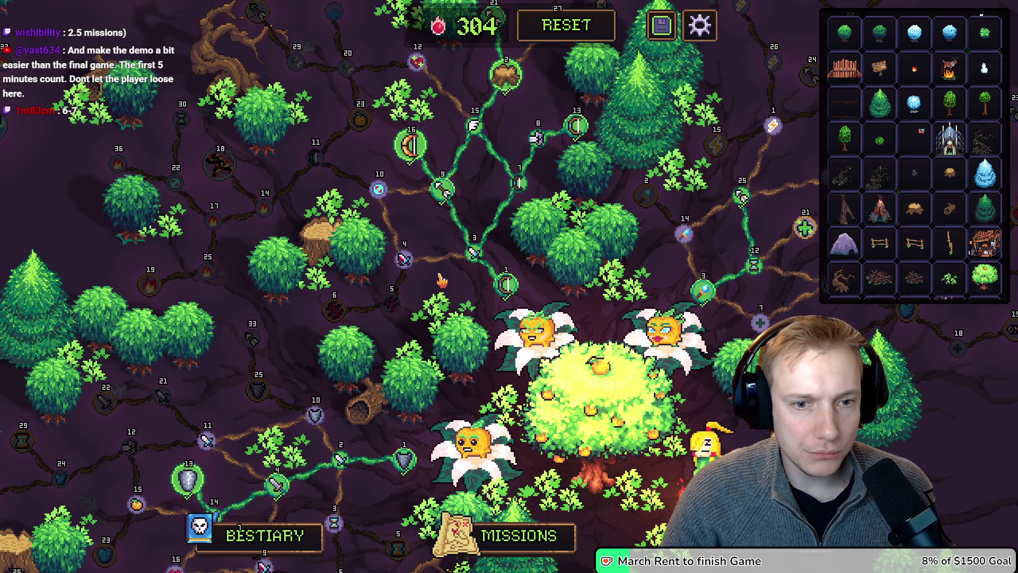
mouse_move(555, 357)
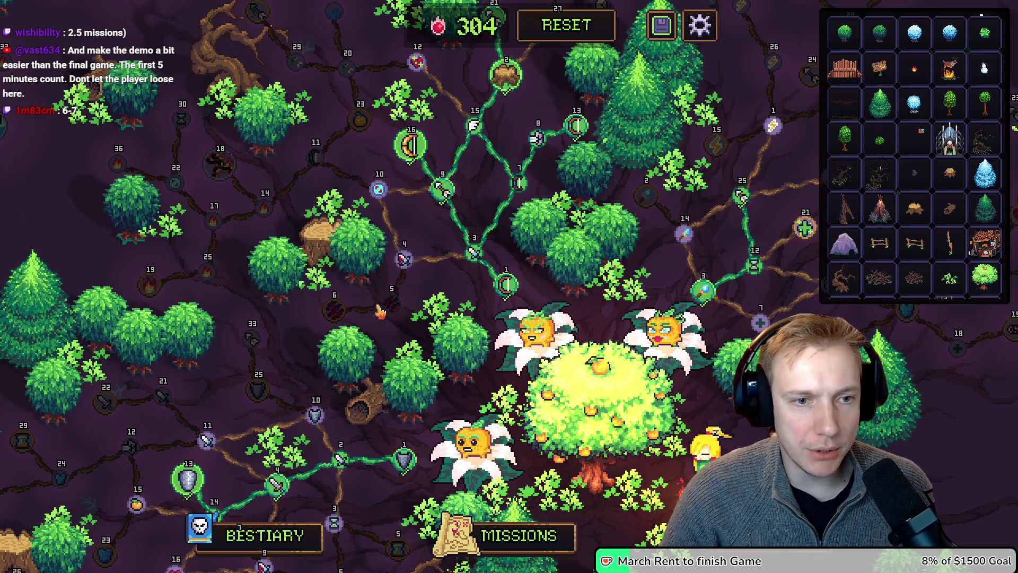
mouse_move(410, 153)
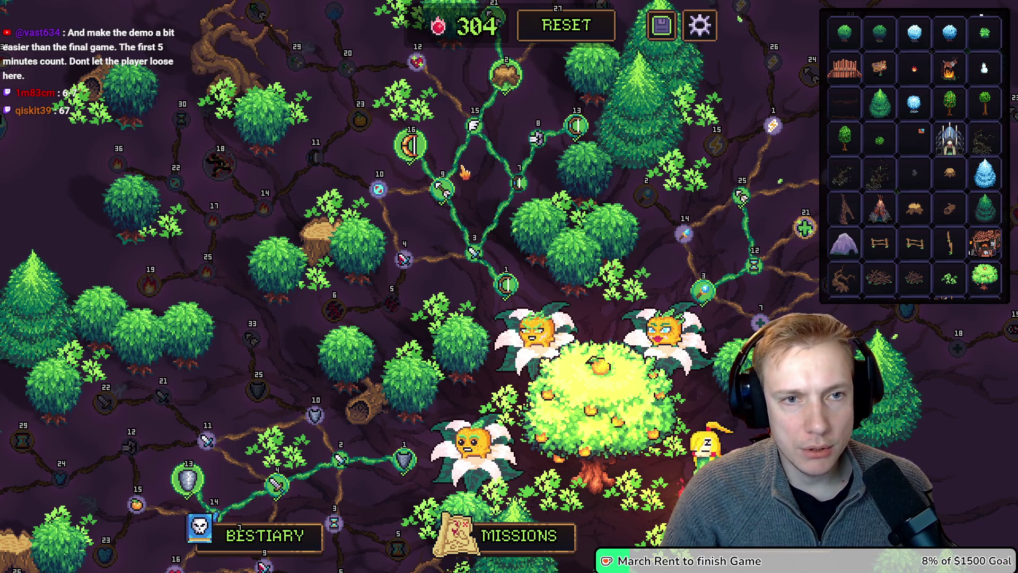
key("w")
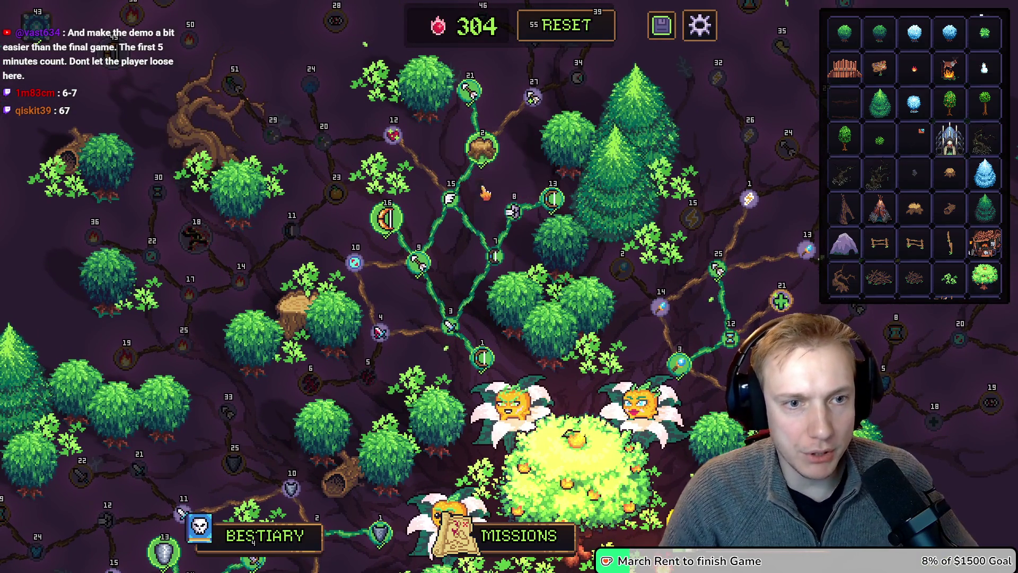
mouse_move(477, 159)
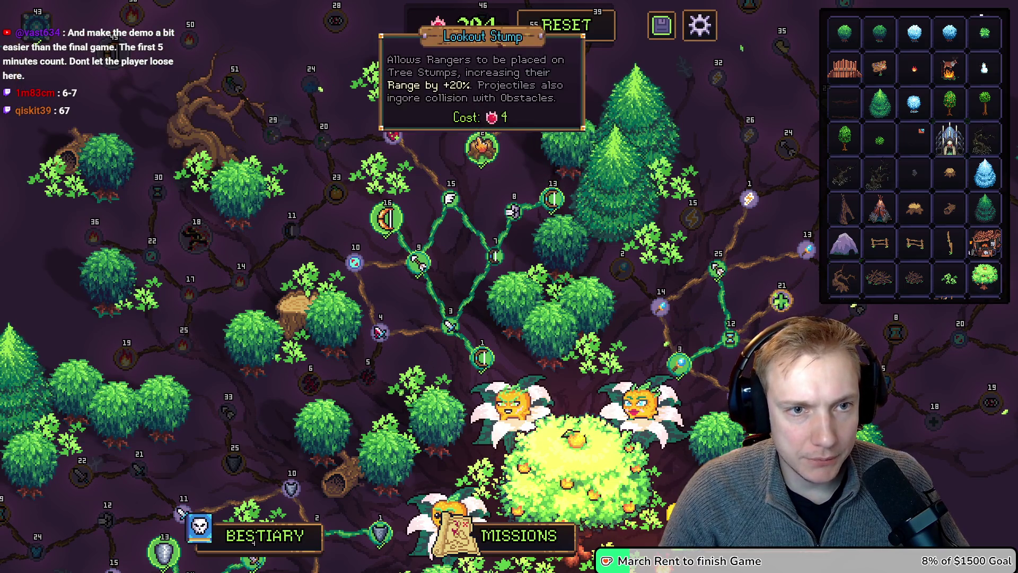
left_click(575, 33)
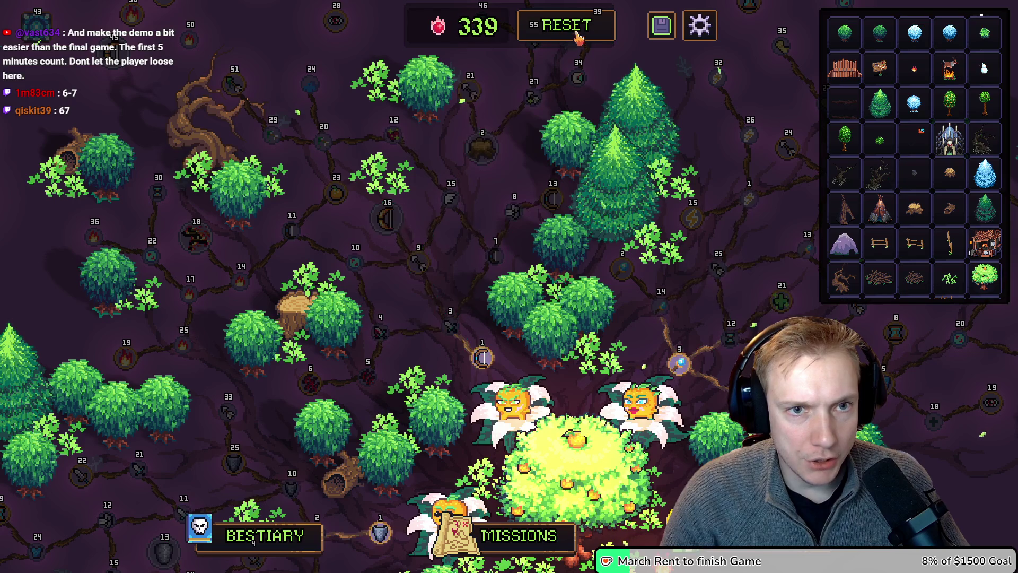
- Open a node's editor and set its Type to a regular stat node instead of keystone
mouse_move(491, 152)
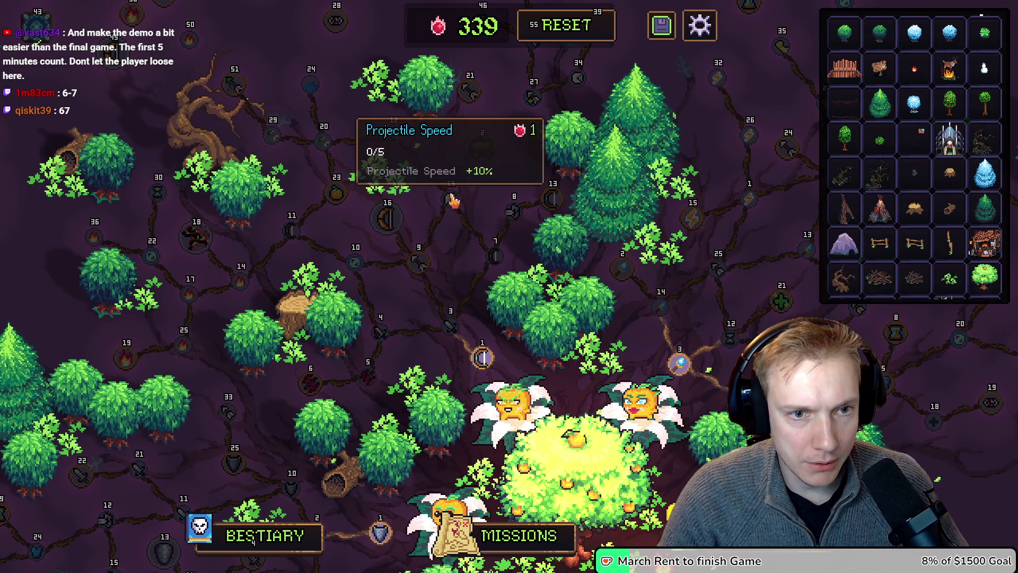
mouse_move(449, 199)
left_mouse_down()
mouse_move(396, 141)
mouse_move(450, 200)
left_mouse_up()
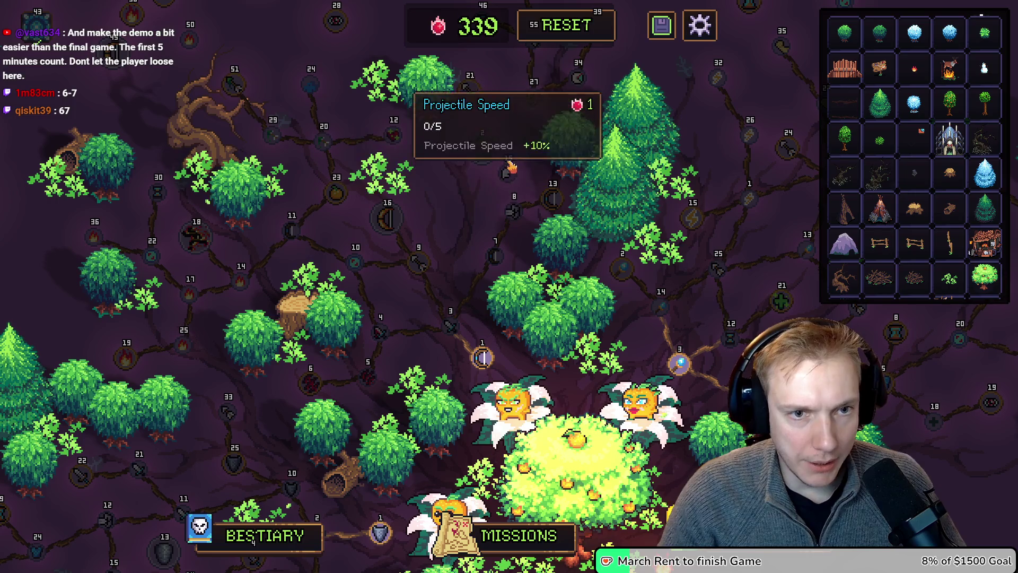
mouse_move(482, 149)
left_mouse_down()
mouse_move(457, 208)
mouse_move(536, 154)
mouse_move(493, 150)
left_mouse_up()
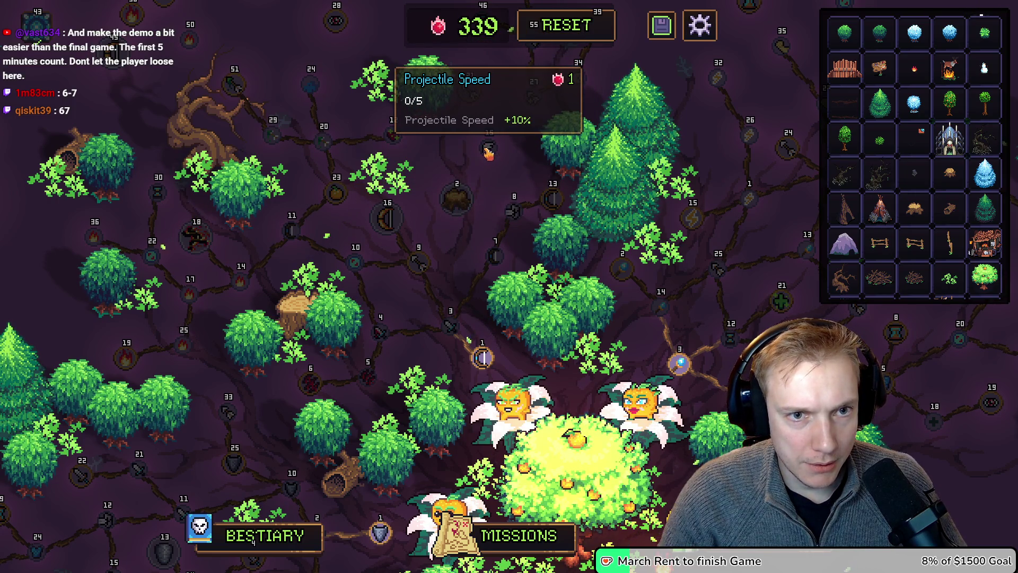
left_click(492, 152)
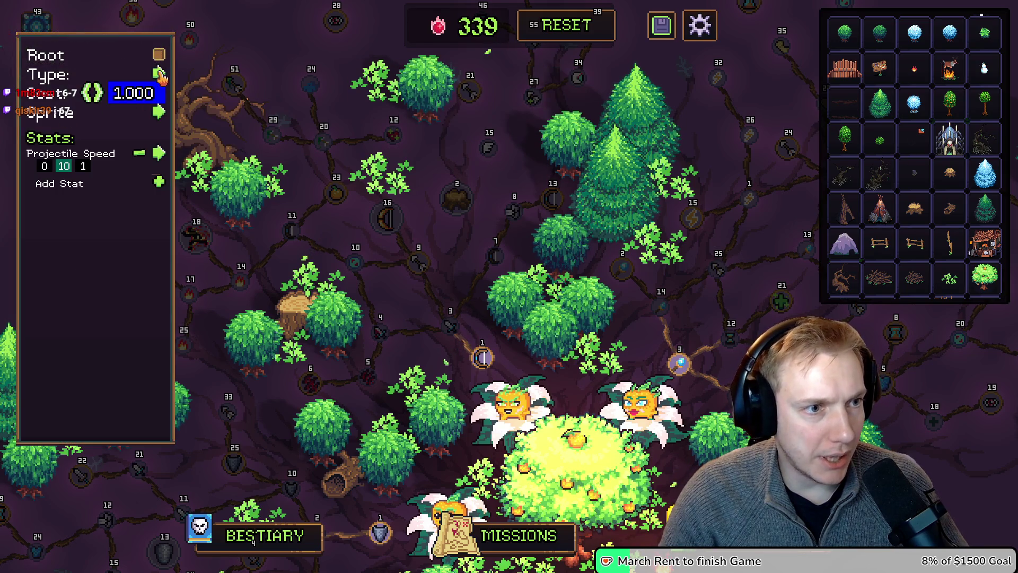
left_click(458, 201)
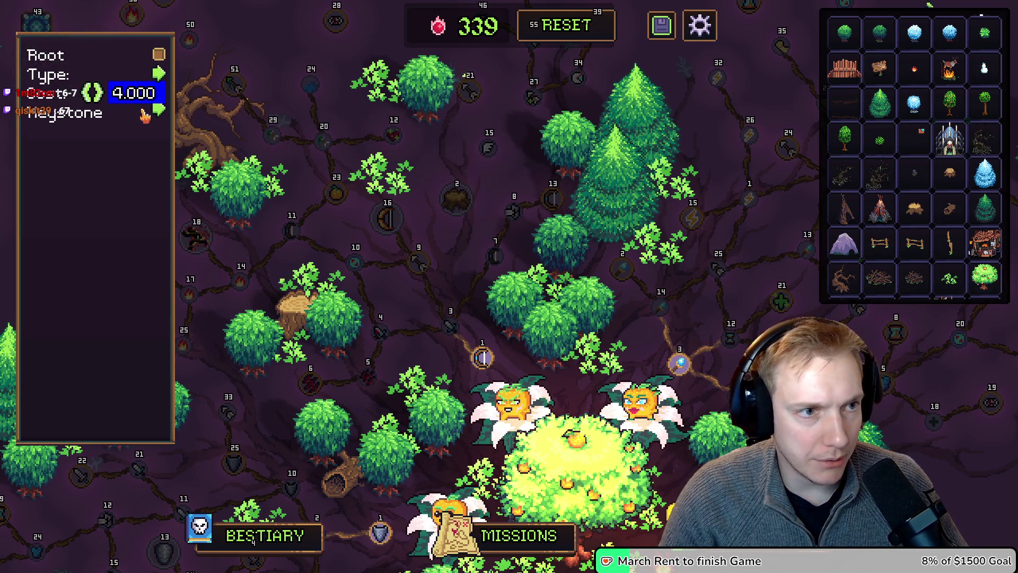
left_click(158, 112)
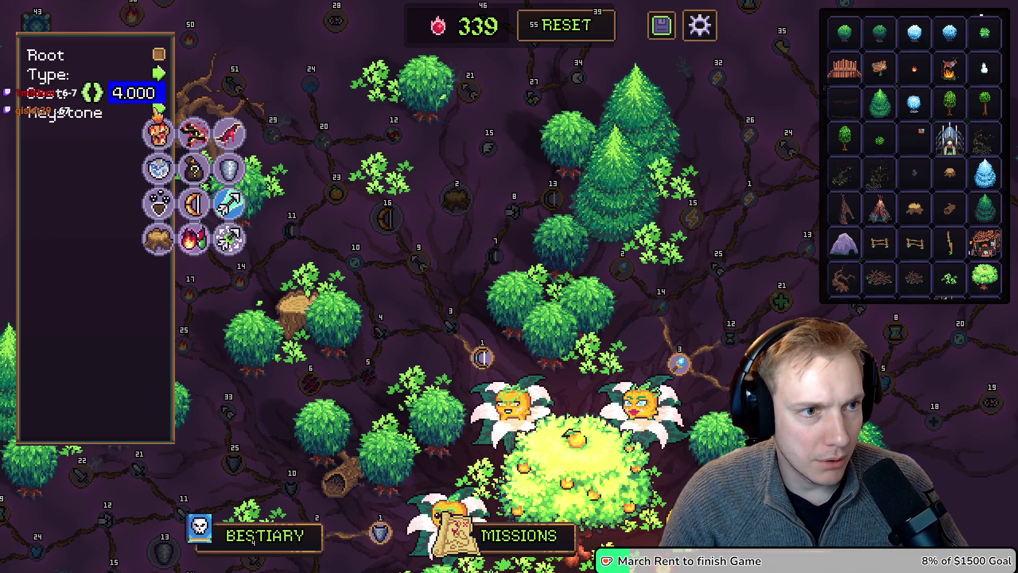
left_click(161, 75)
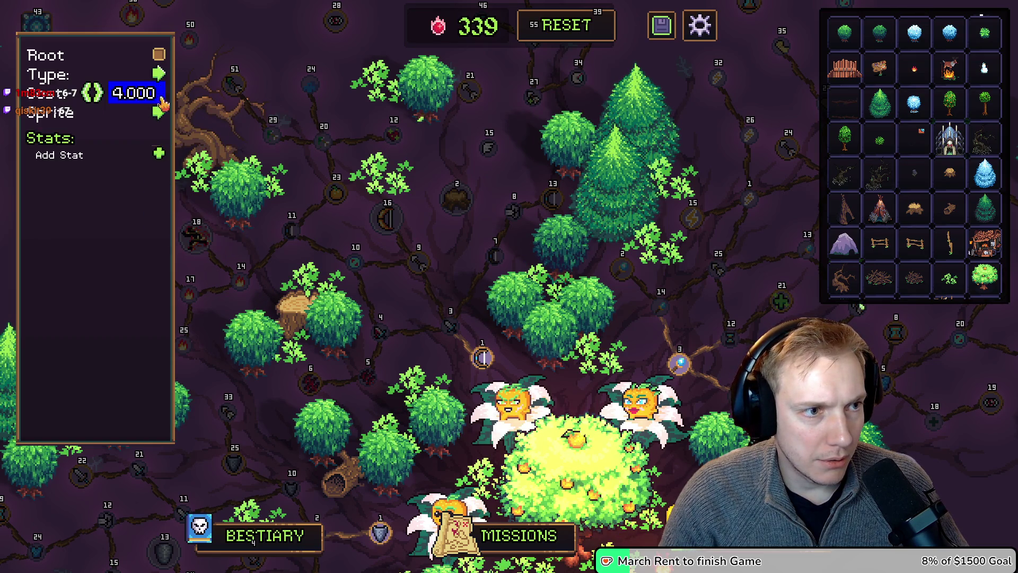
- Add a Projectile Speed stat to the node and enter its bonus amount
left_click(160, 155)
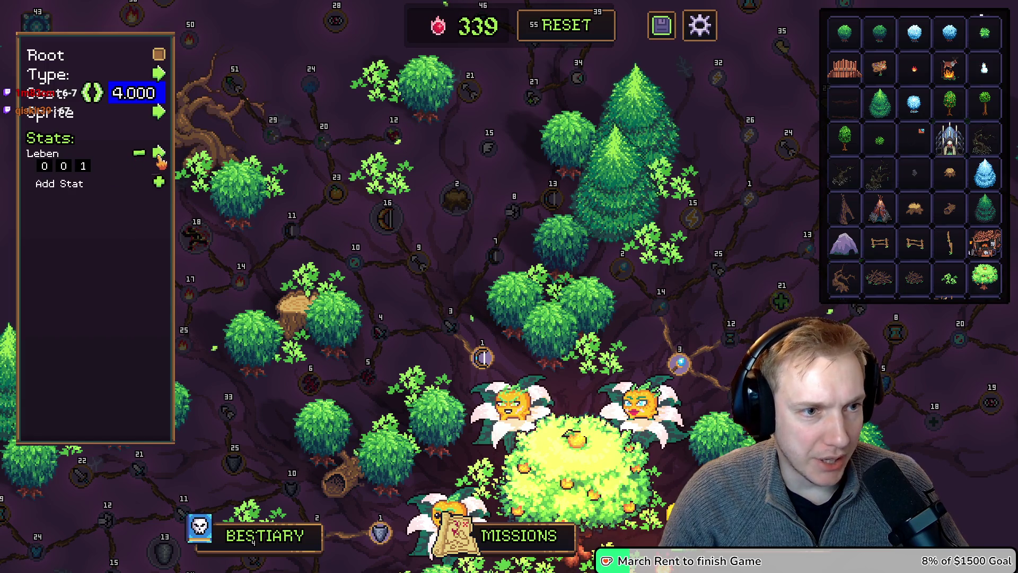
left_click(159, 157)
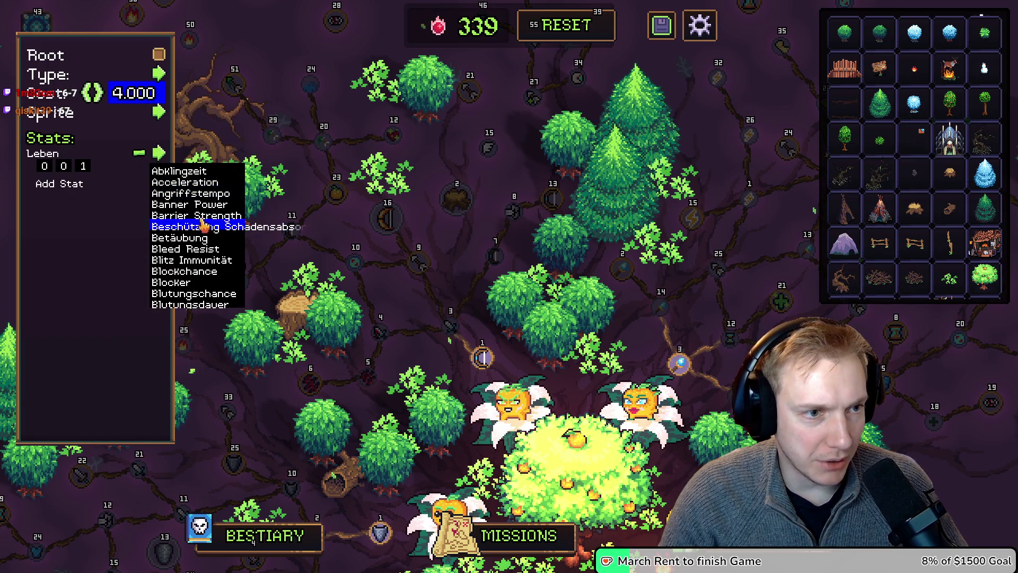
scroll(201, 227, "down", 3)
scroll(198, 231, "up", 3)
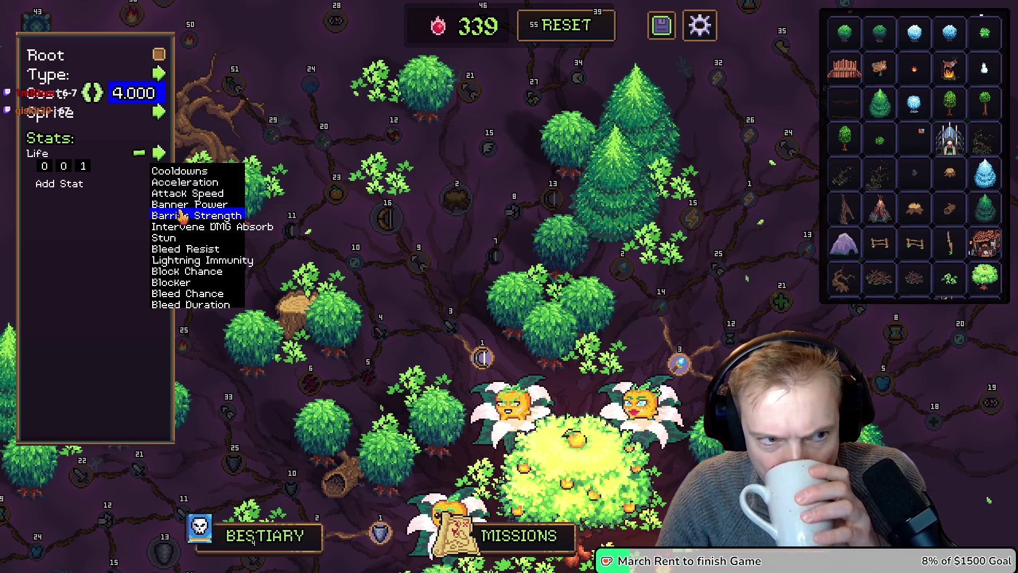
scroll(185, 216, "down", 5)
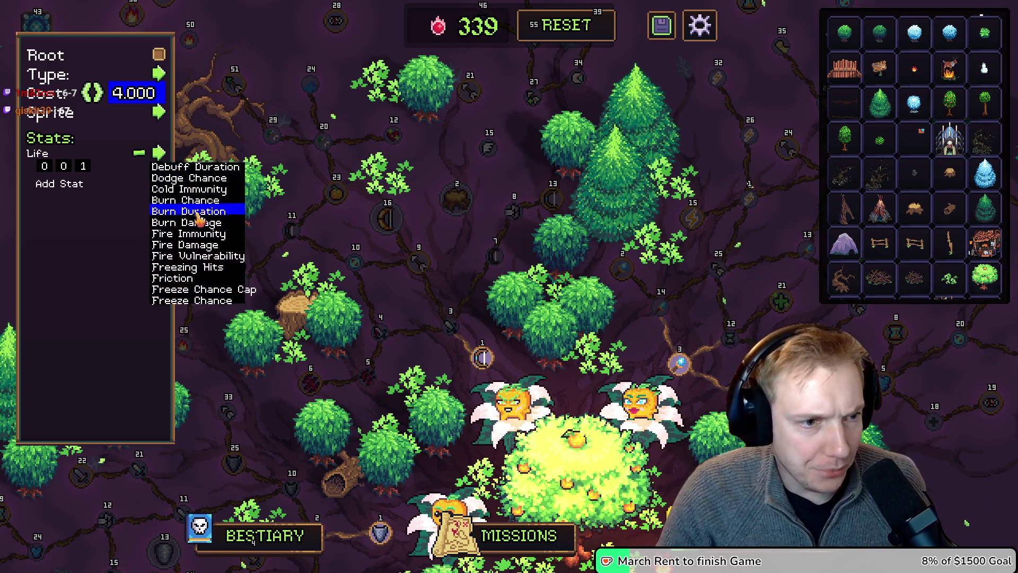
scroll(199, 217, "down", 10)
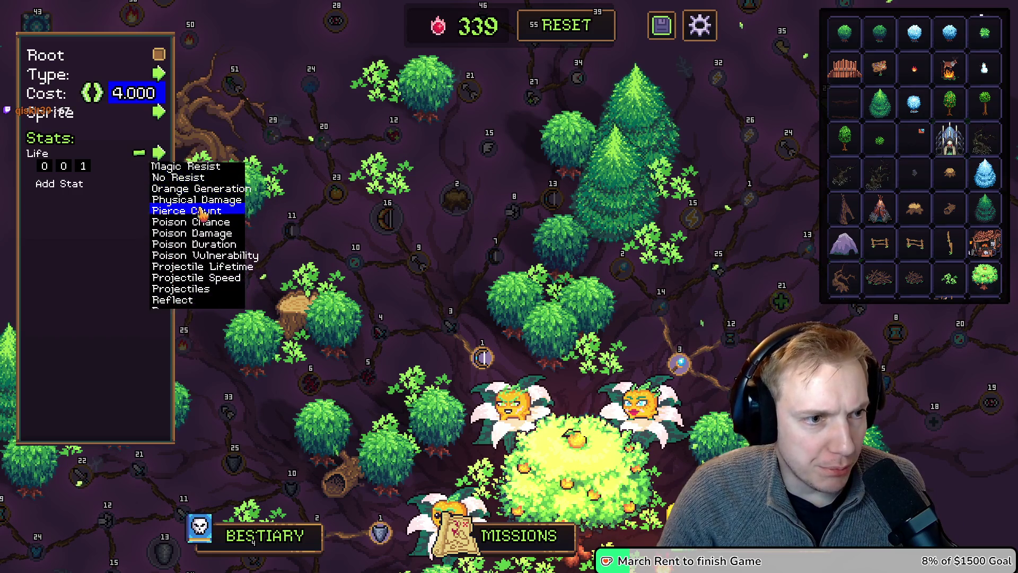
scroll(202, 215, "down", 5)
scroll(202, 215, "up", 2)
left_click(196, 222)
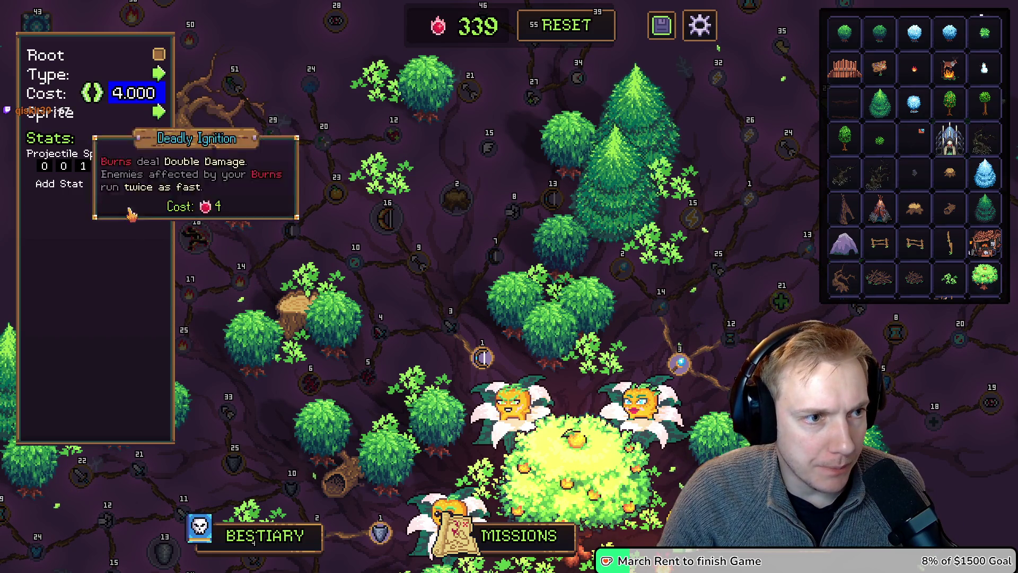
left_click(64, 166)
type("5")
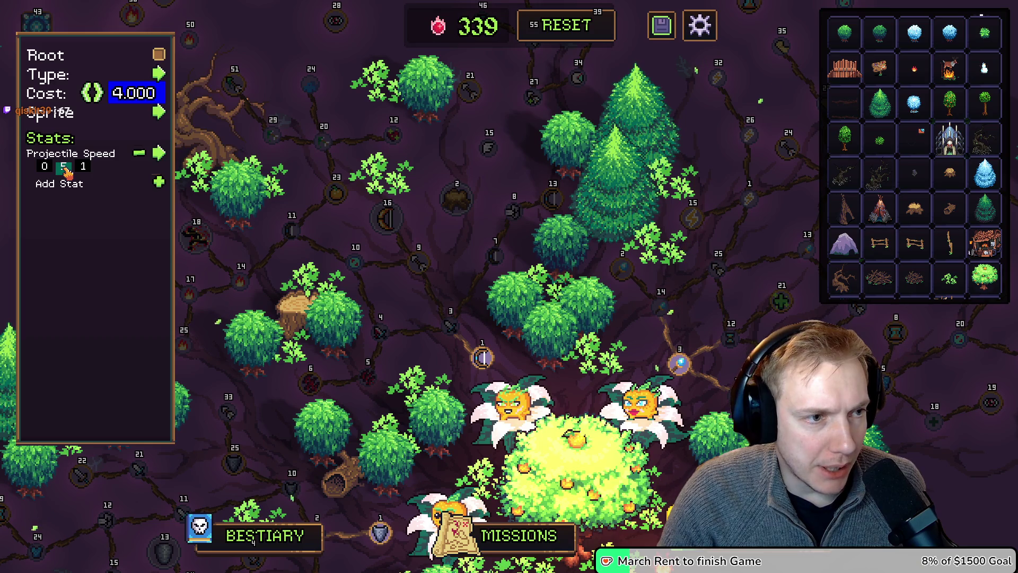
type("08")
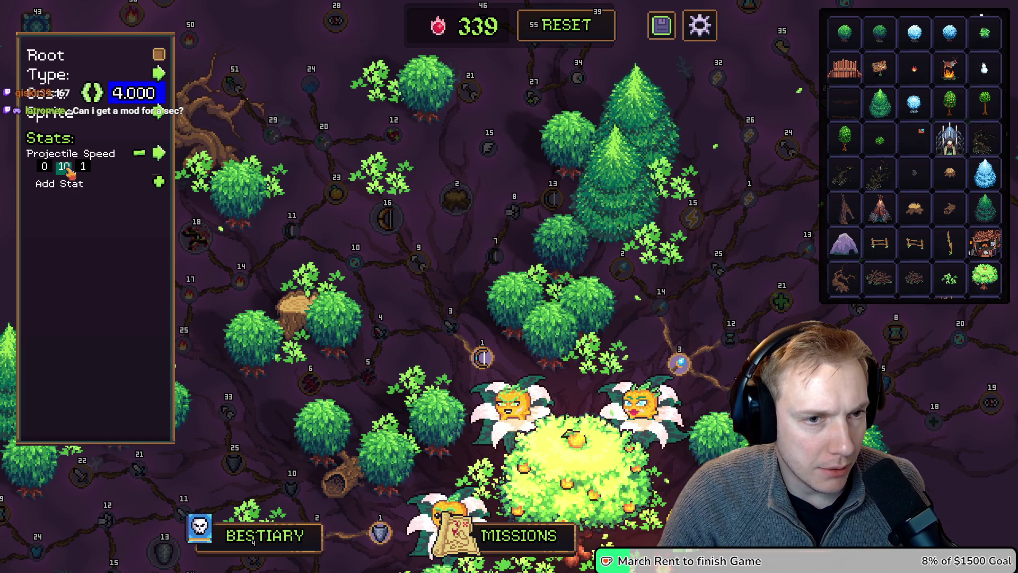
- Look through the icon choices for the Lookout Stump node, then close them
mouse_move(489, 148)
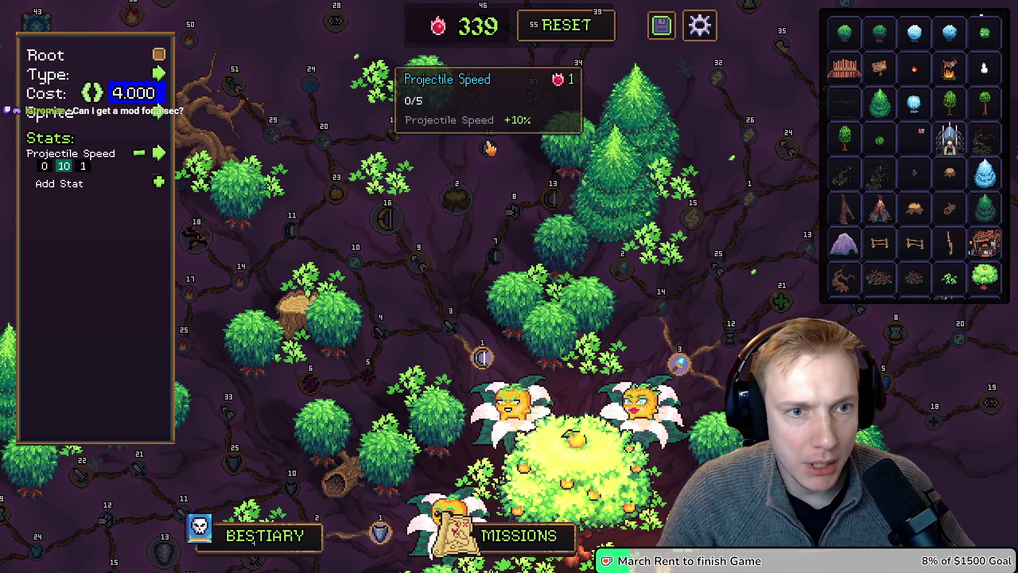
mouse_move(458, 202)
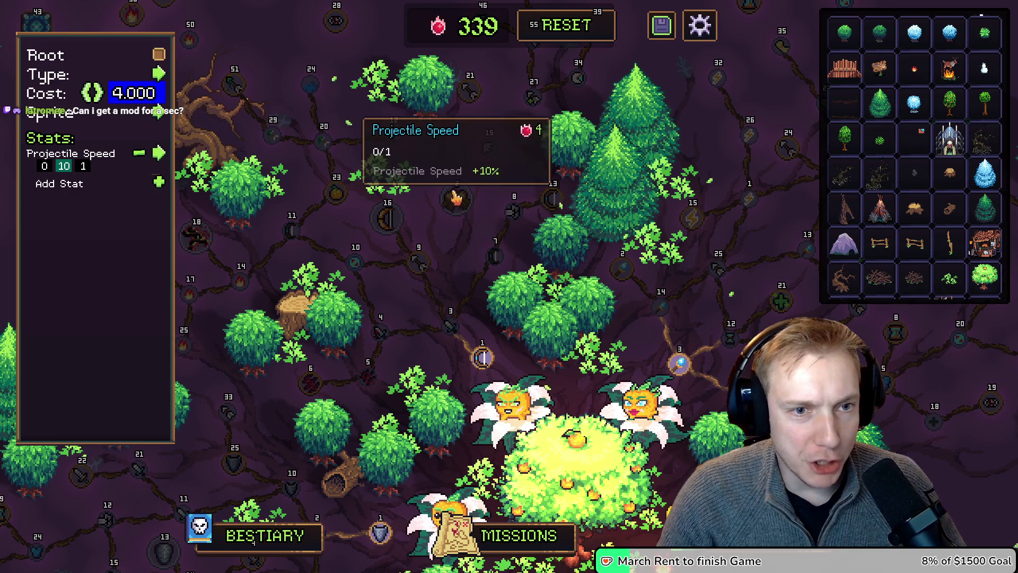
left_click(159, 117)
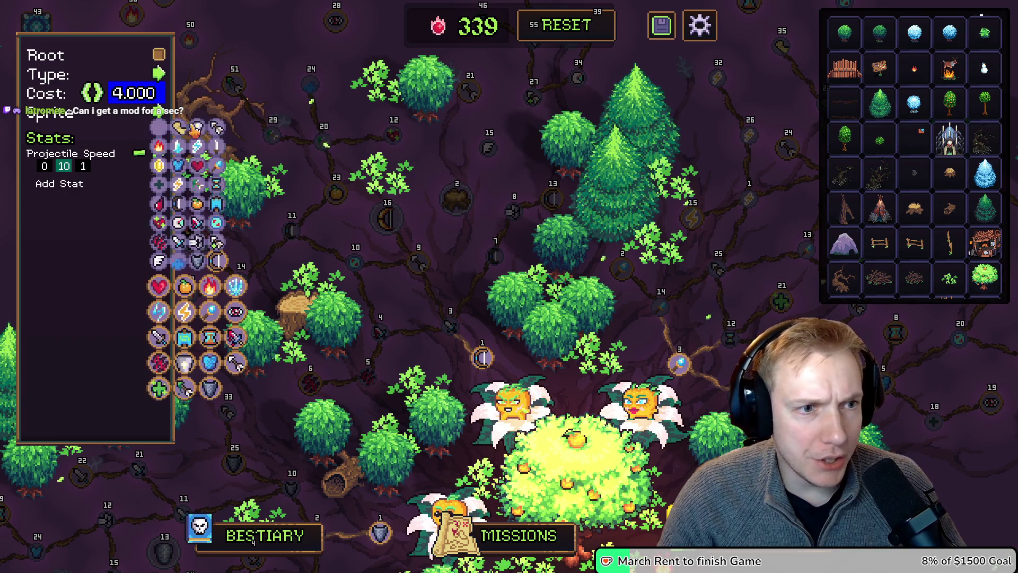
left_click(159, 261)
- Make node 15 a Keystone with the tree stump icon and confirm the change
mouse_move(427, 269)
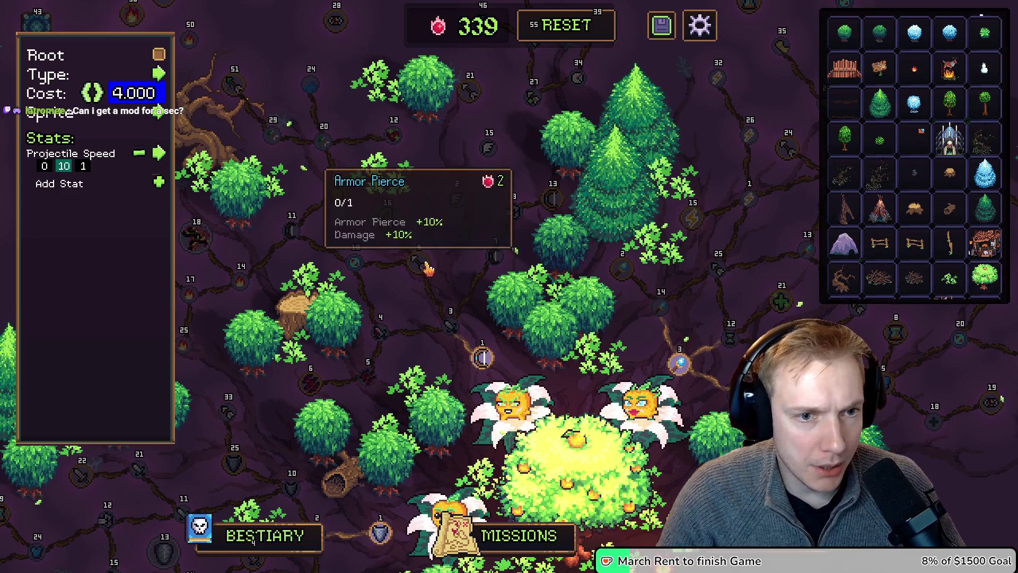
mouse_move(455, 197)
left_mouse_down()
mouse_move(398, 136)
mouse_move(455, 199)
mouse_move(491, 151)
left_mouse_up()
left_click(492, 151)
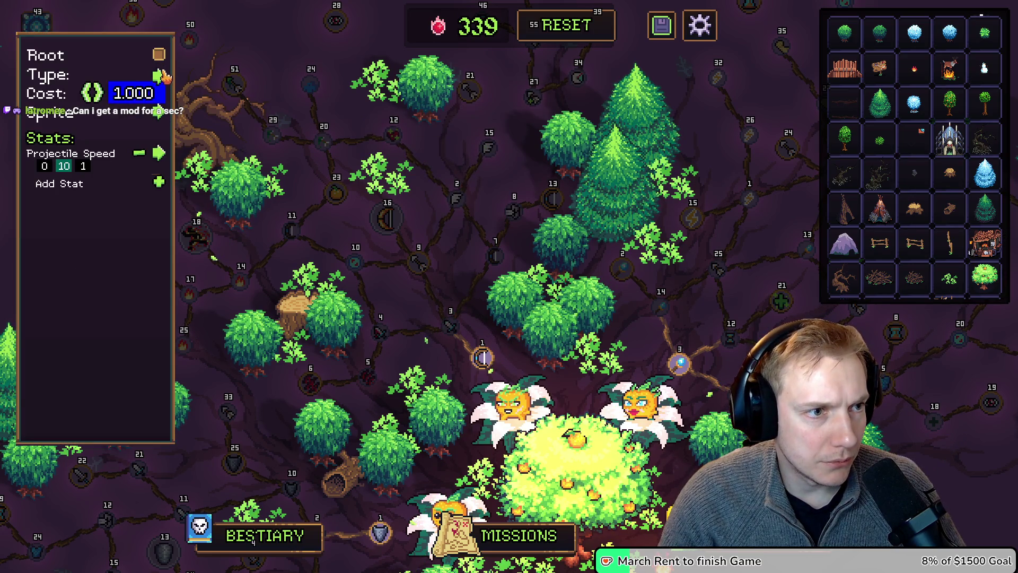
left_click(160, 74)
left_click(159, 112)
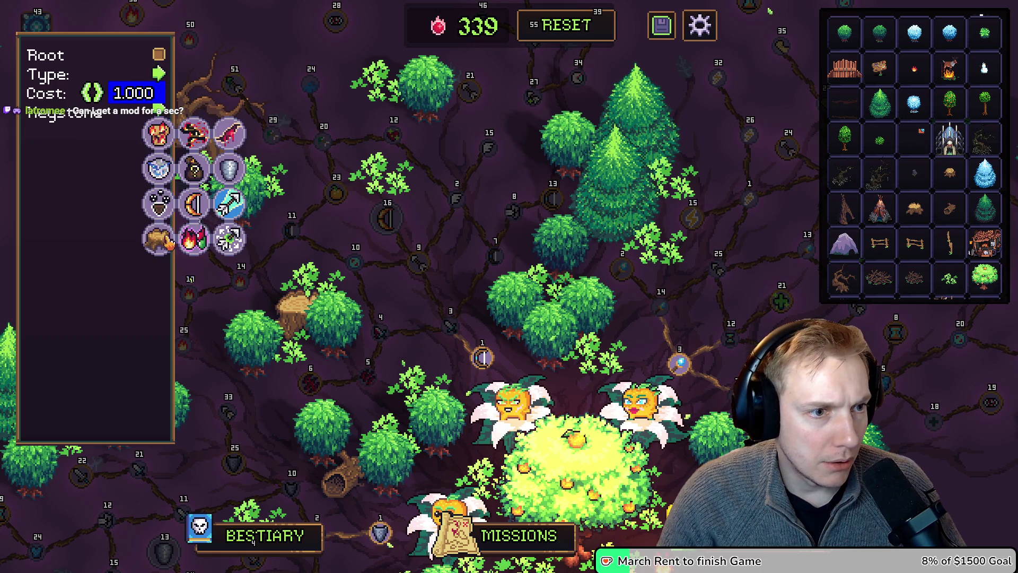
left_click(168, 243)
key("Escape")
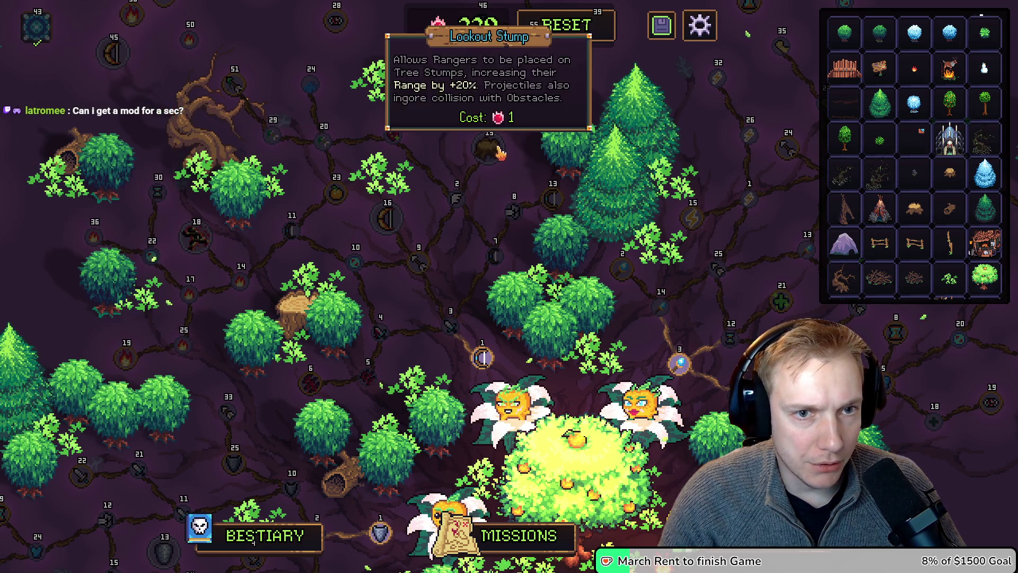
left_click(500, 153)
key("Escape")
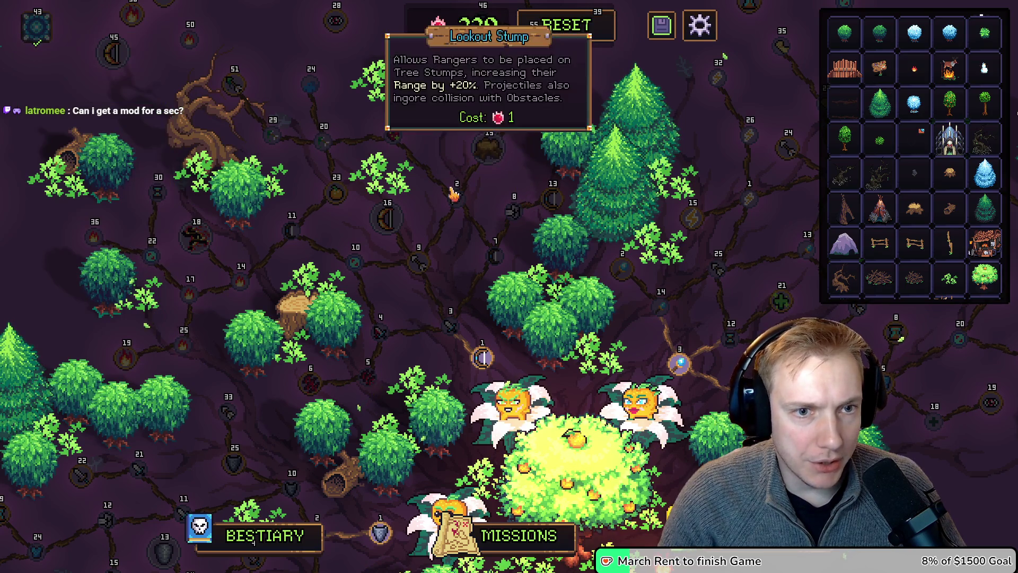